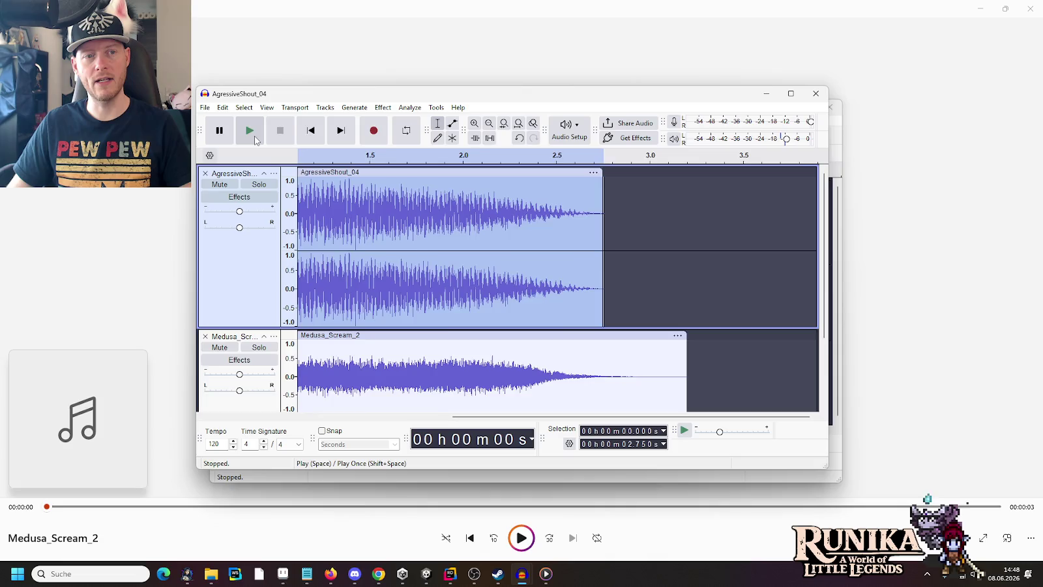
- Play the project, then select the whole Medusa_Scream_2 clip
{"action": "left_click", "coordinate": [250, 131]}
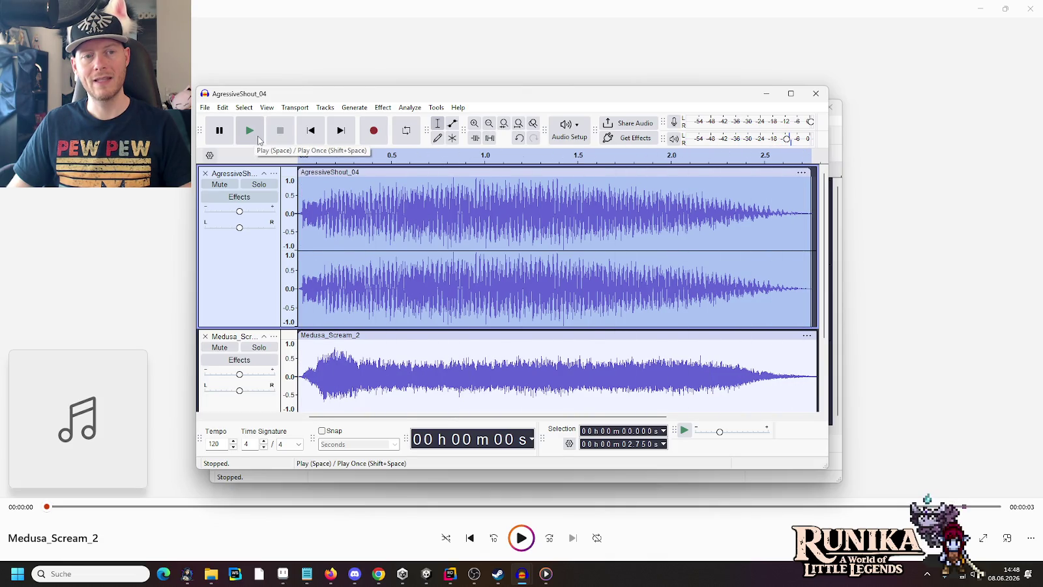
{"action": "scroll", "coordinate": [357, 339], "scroll_direction": "down", "scroll_amount": 3}
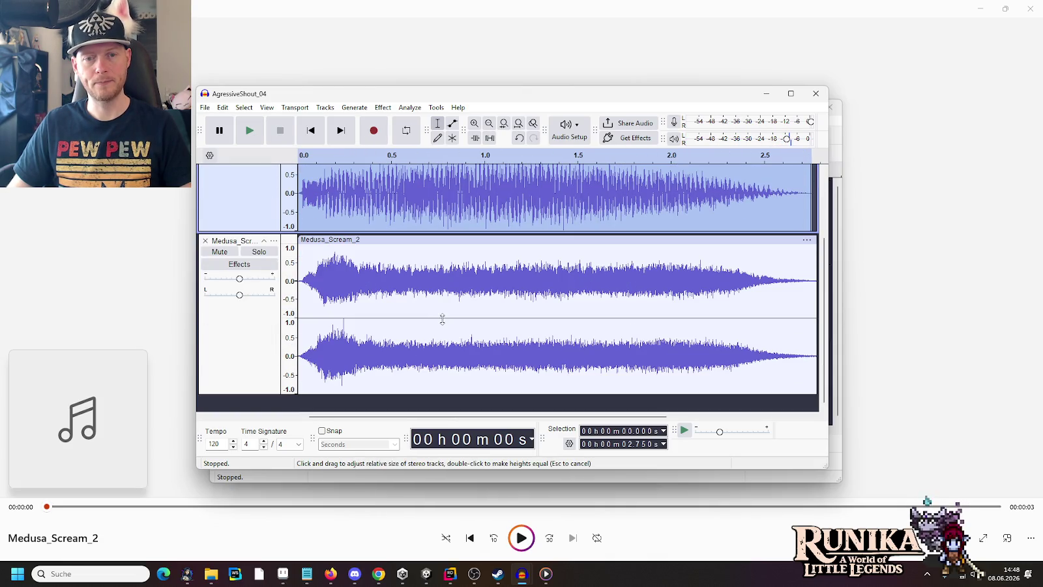
{"action": "mouse_move", "coordinate": [297, 280]}
{"action": "left_mouse_down"}
{"action": "mouse_move", "coordinate": [815, 277]}
{"action": "mouse_move", "coordinate": [781, 276]}
{"action": "left_mouse_up"}
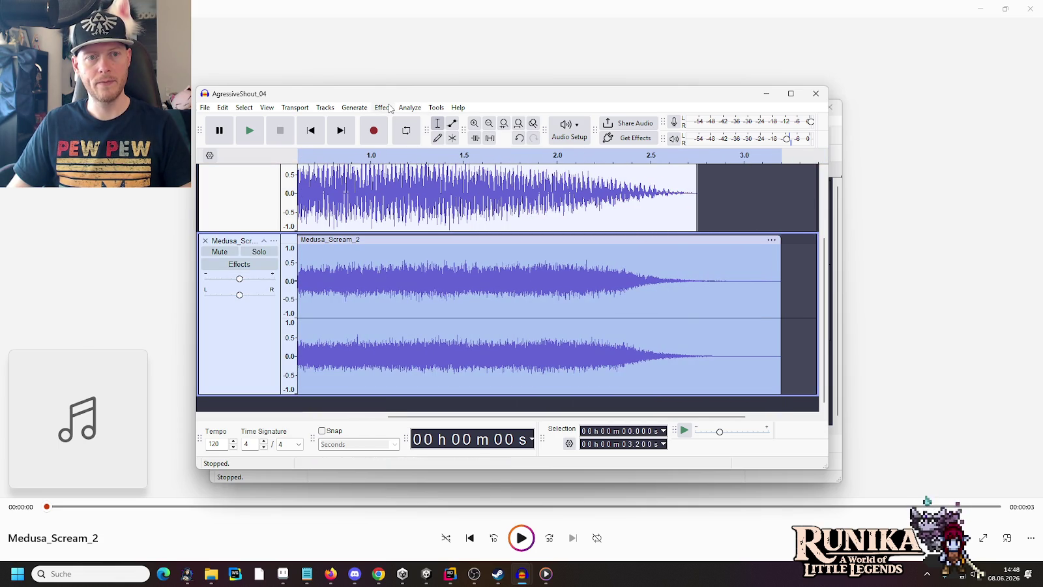
- Mute the AgressiveShout_04 track and play Medusa_Scream_2 on its own
{"action": "scroll", "coordinate": [476, 324], "scroll_direction": "up", "scroll_amount": 3}
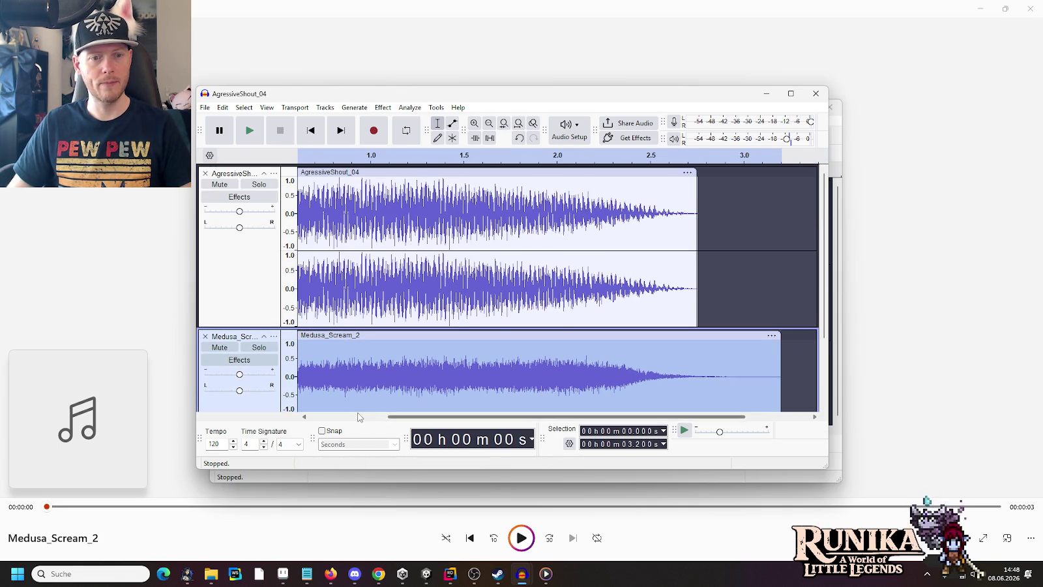
{"action": "left_click_drag", "start_coordinate": [483, 416], "coordinate": [405, 416]}
{"action": "left_click", "coordinate": [219, 184]}
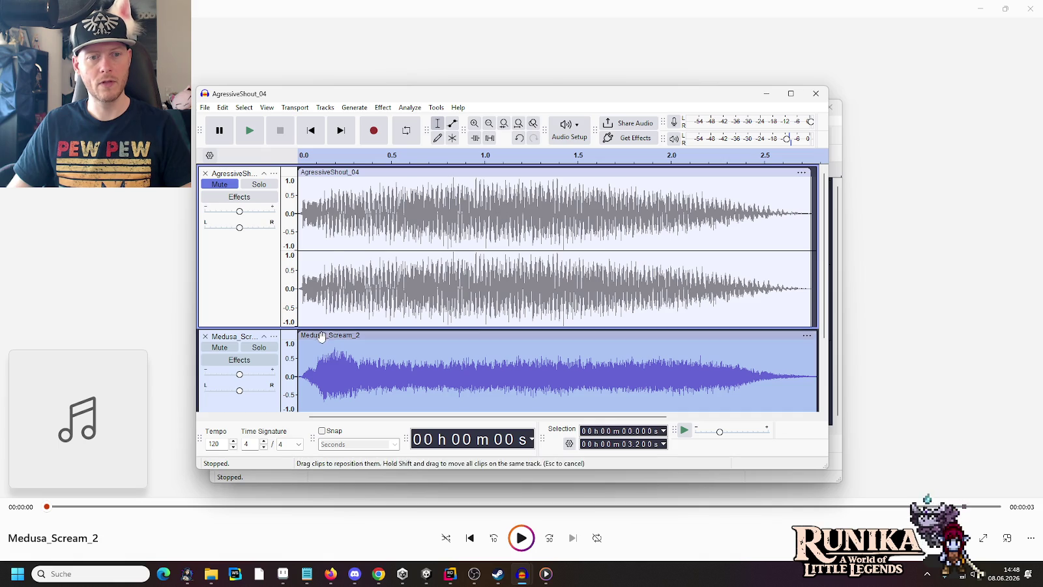
{"action": "left_click", "coordinate": [249, 136]}
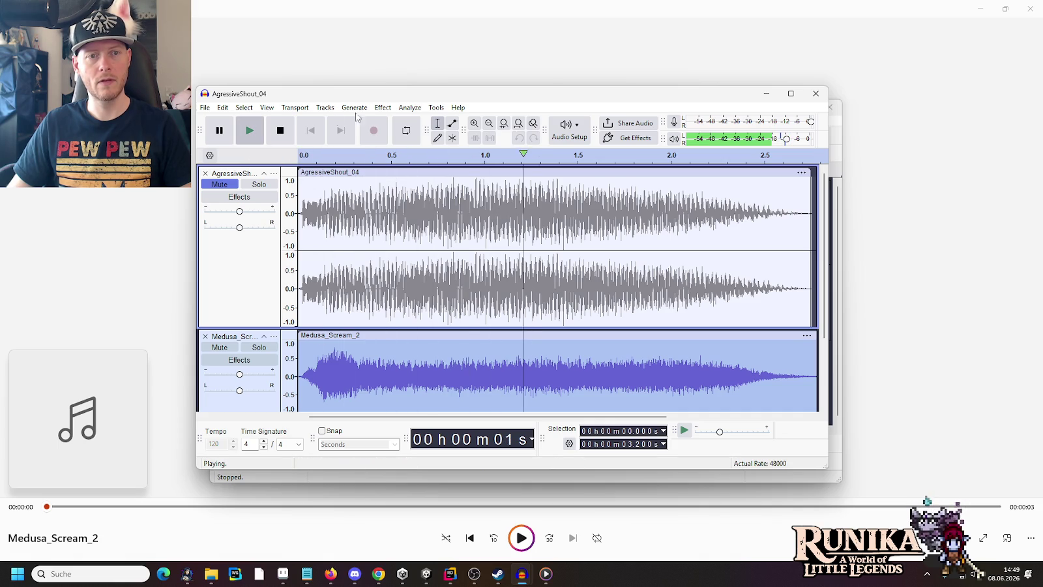
- Preview Bass and Treble on Medusa_Scream_2, first with the bass reset to 0
{"action": "left_click", "coordinate": [377, 109]}
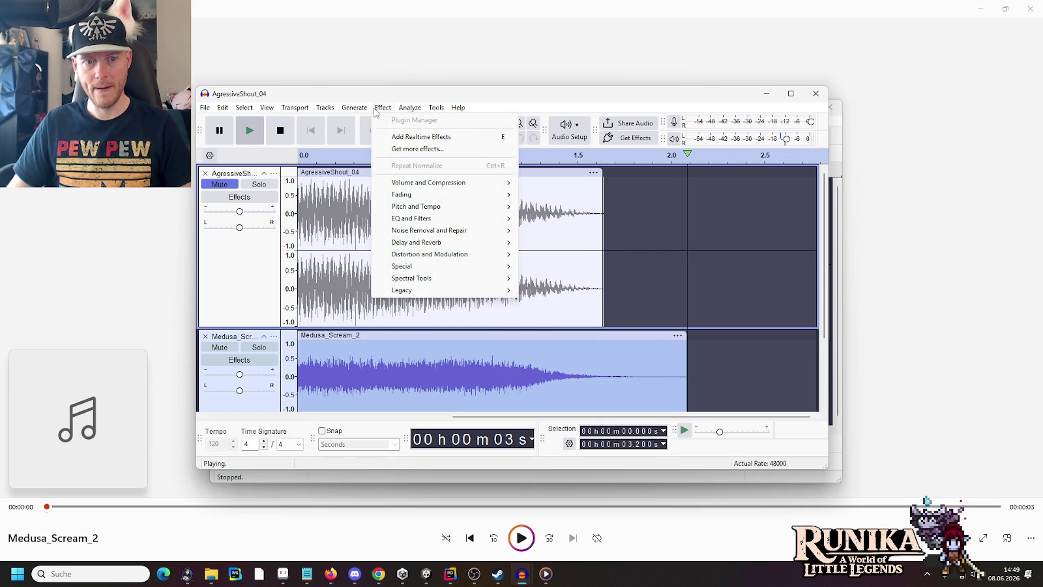
{"action": "mouse_move", "coordinate": [422, 209]}
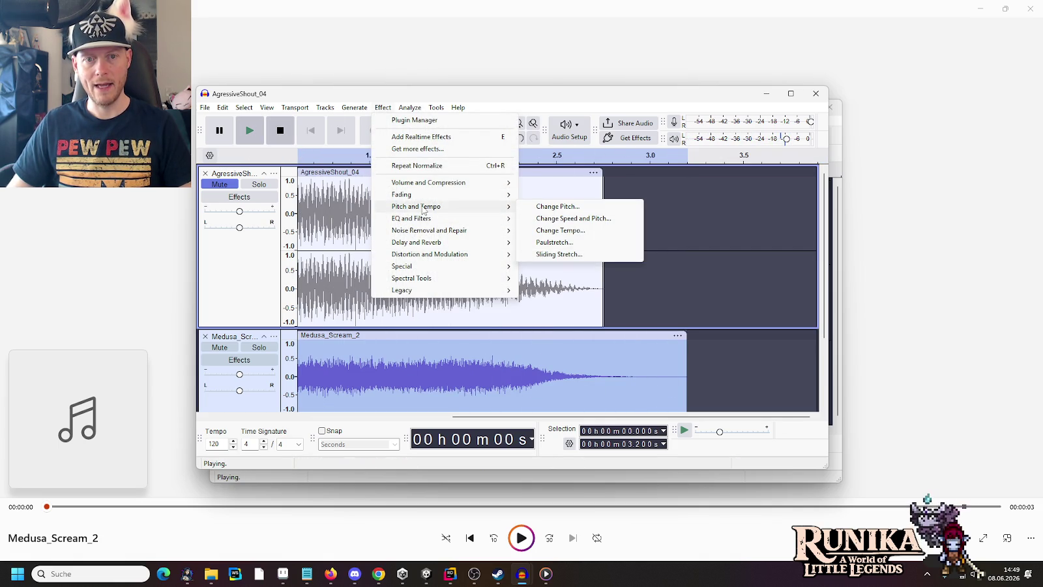
{"action": "left_click", "coordinate": [558, 222]}
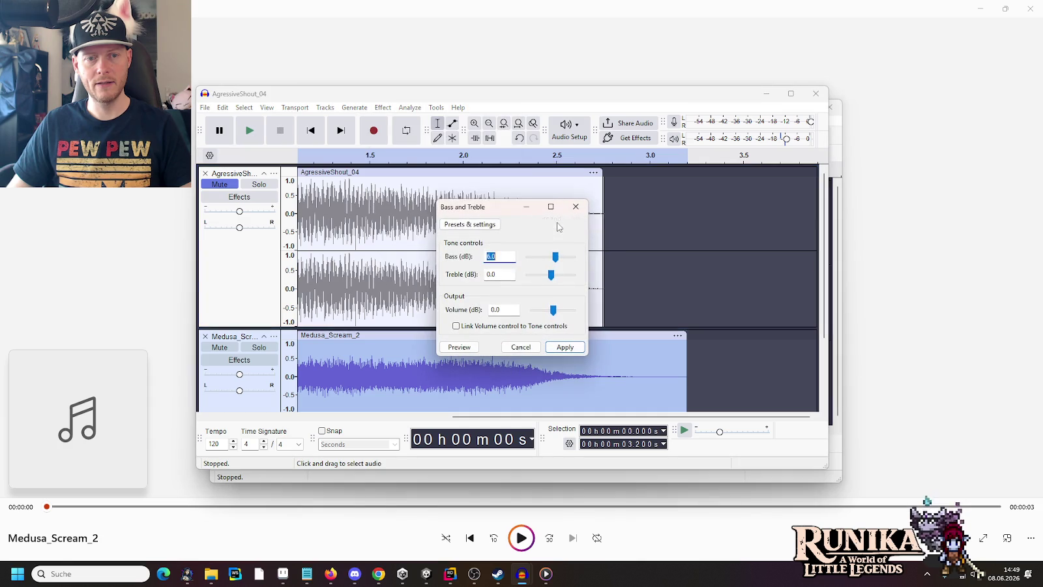
{"action": "left_click", "coordinate": [472, 348]}
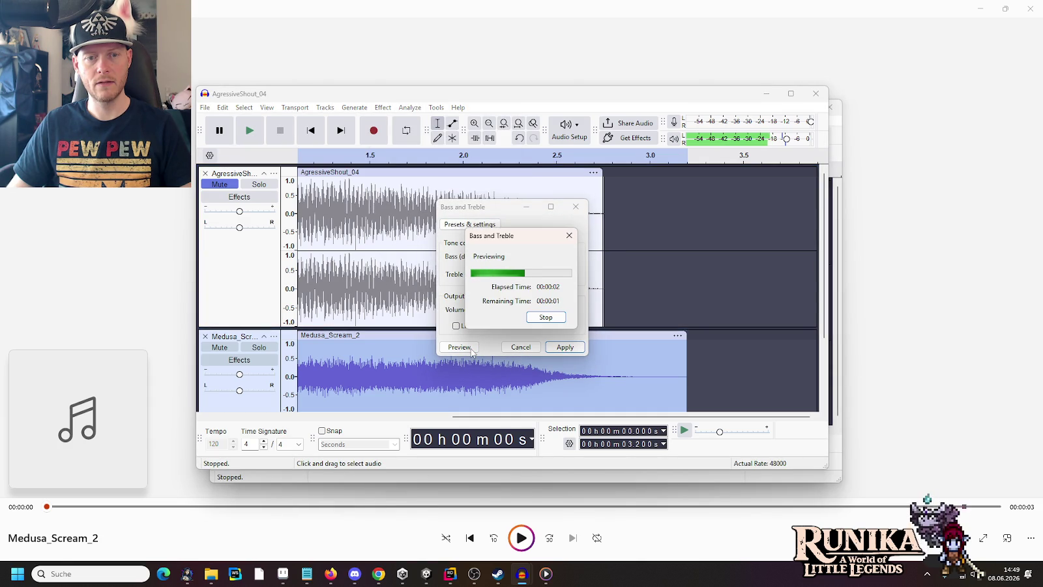
{"action": "double_click", "coordinate": [490, 256]}
{"action": "type", "text": "0"}
{"action": "left_click", "coordinate": [448, 349]}
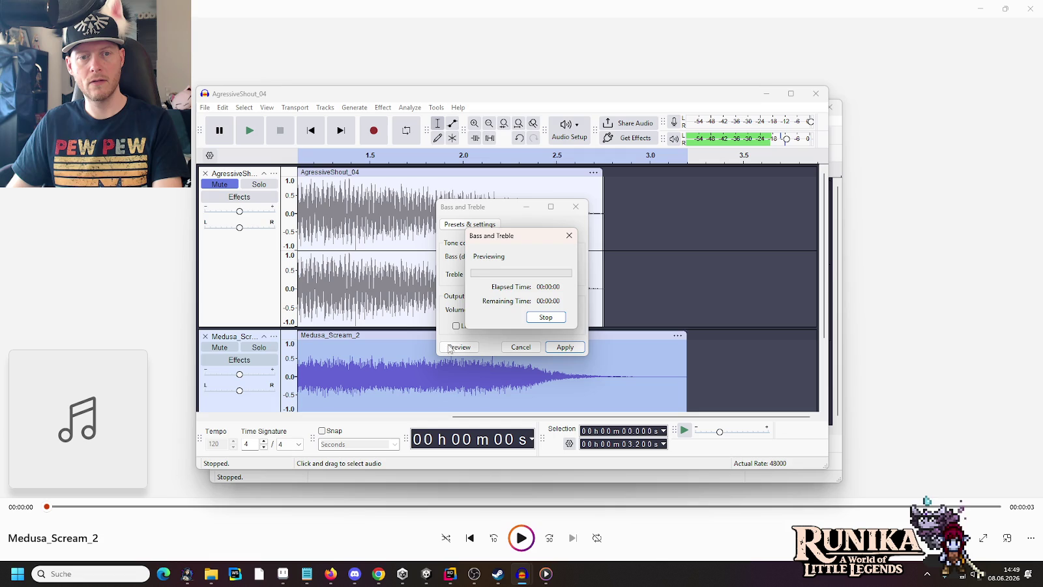
- Set treble and bass to 6 dB each, preview, and apply the boost
{"action": "double_click", "coordinate": [490, 274]}
{"action": "type", "text": "6"}
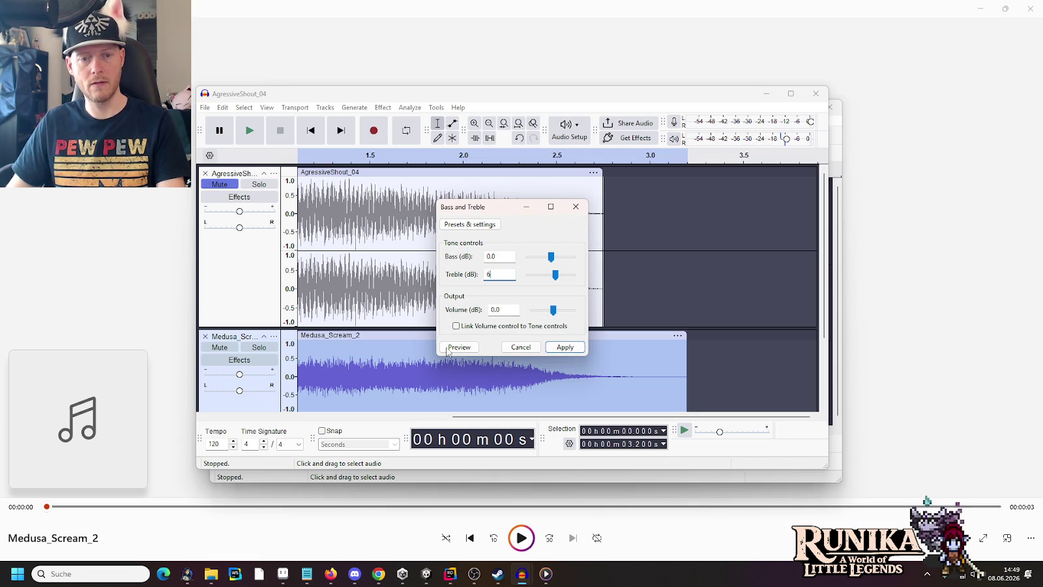
{"action": "left_click", "coordinate": [449, 351]}
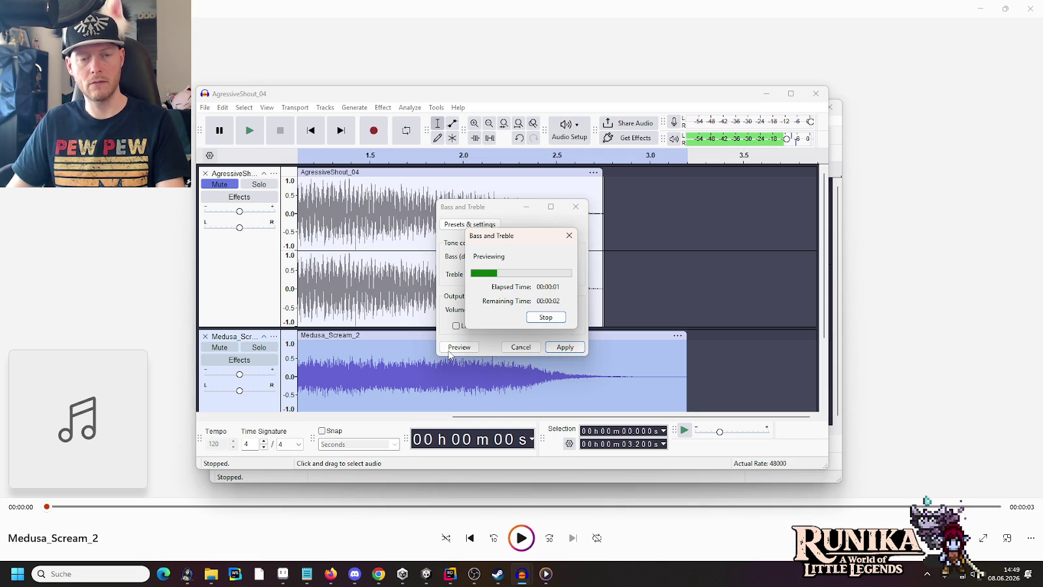
{"action": "left_click_drag", "start_coordinate": [510, 255], "coordinate": [464, 258]}
{"action": "left_click", "coordinate": [467, 347]}
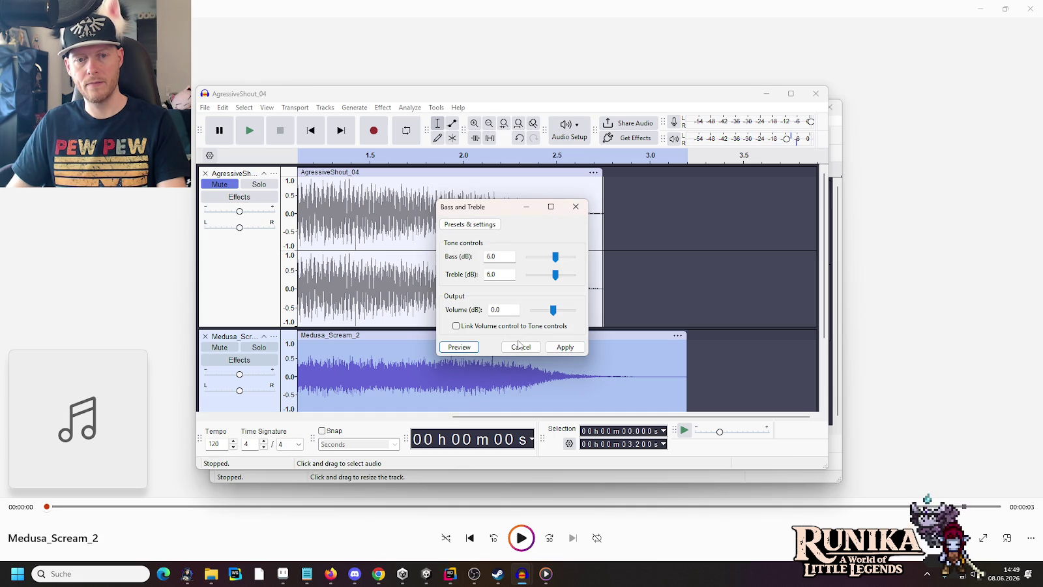
{"action": "left_click", "coordinate": [560, 347]}
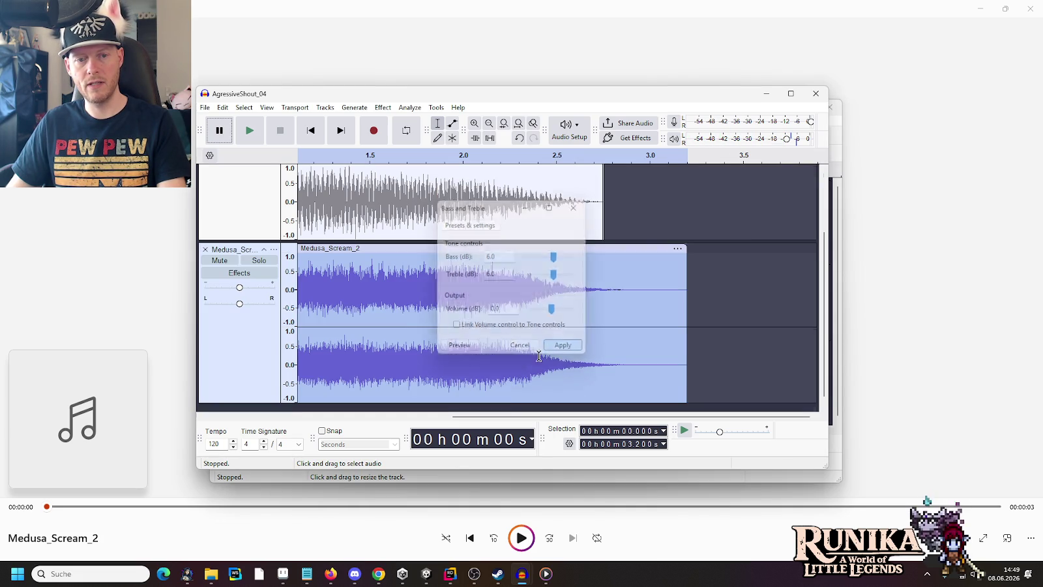
{"action": "scroll", "coordinate": [384, 258], "scroll_direction": "left", "scroll_amount": 5}
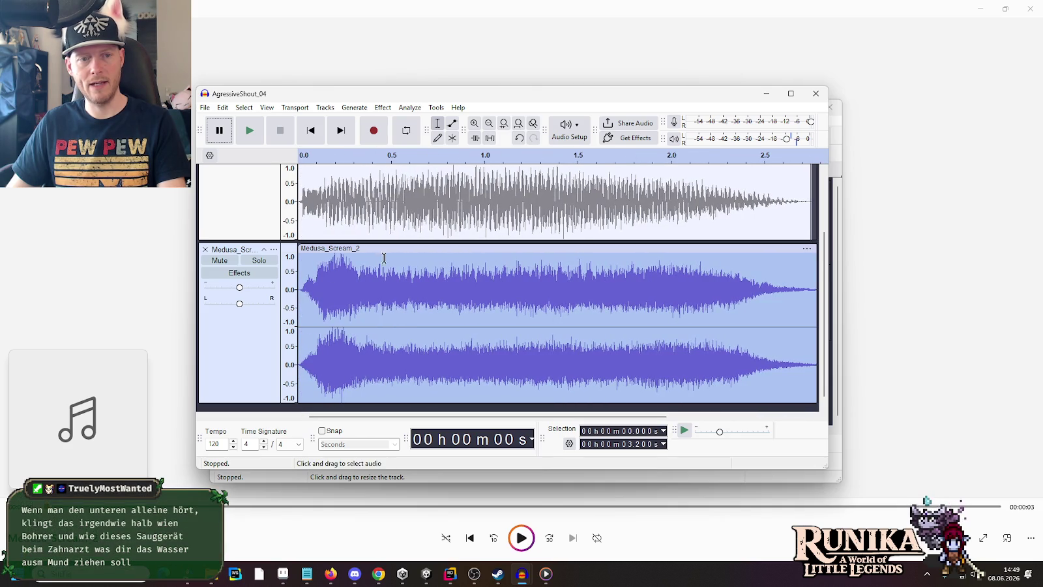
- Normalize the boosted Medusa_Scream_2 clip, then select the AgressiveShout_04 track
{"action": "left_click", "coordinate": [384, 108]}
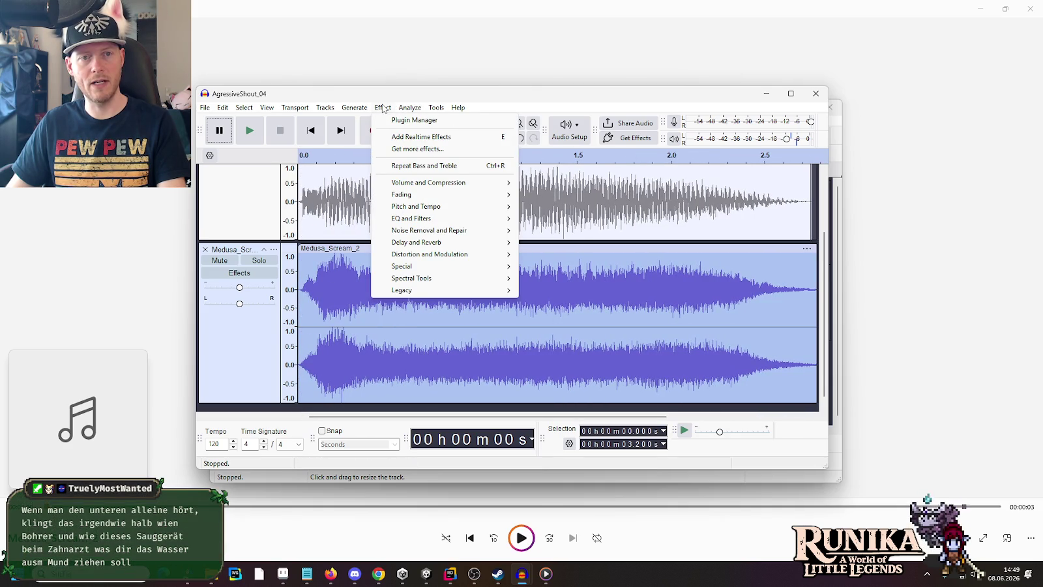
{"action": "mouse_move", "coordinate": [402, 199]}
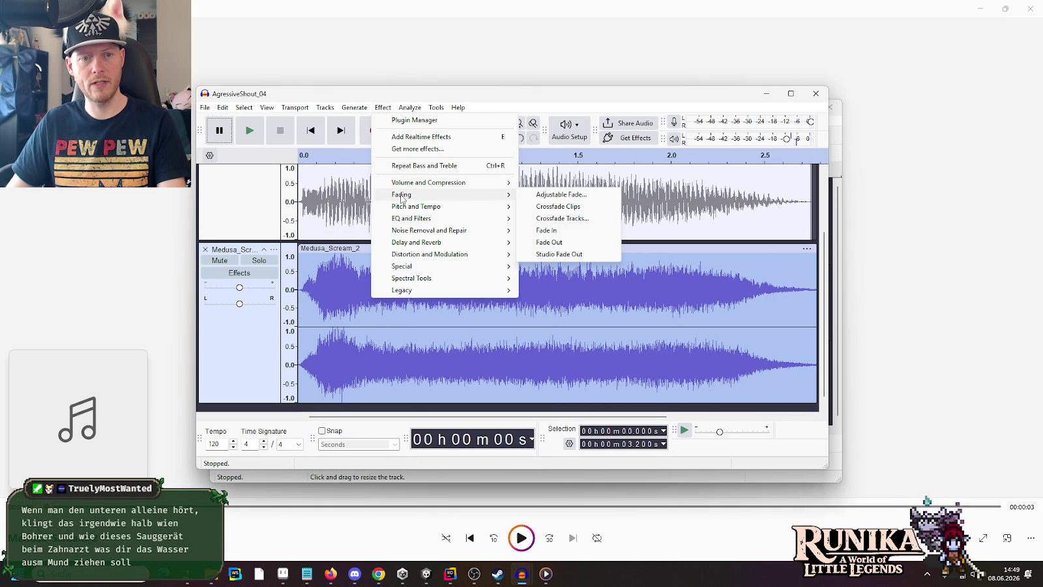
{"action": "mouse_move", "coordinate": [457, 183]}
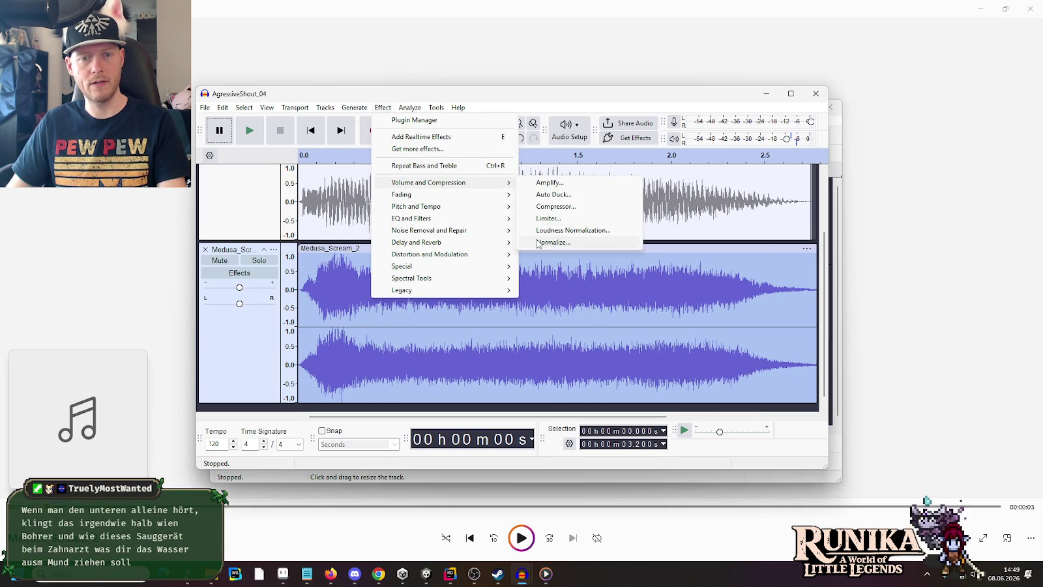
{"action": "left_click", "coordinate": [538, 243]}
{"action": "left_click", "coordinate": [559, 320]}
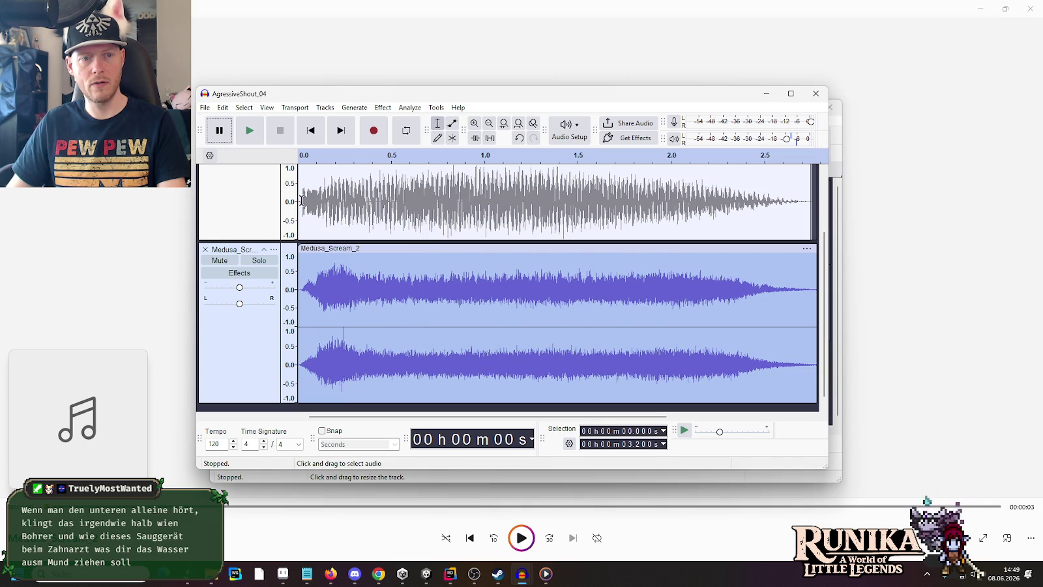
{"action": "left_click", "coordinate": [300, 235]}
{"action": "scroll", "coordinate": [298, 242], "scroll_direction": "up", "scroll_amount": 2}
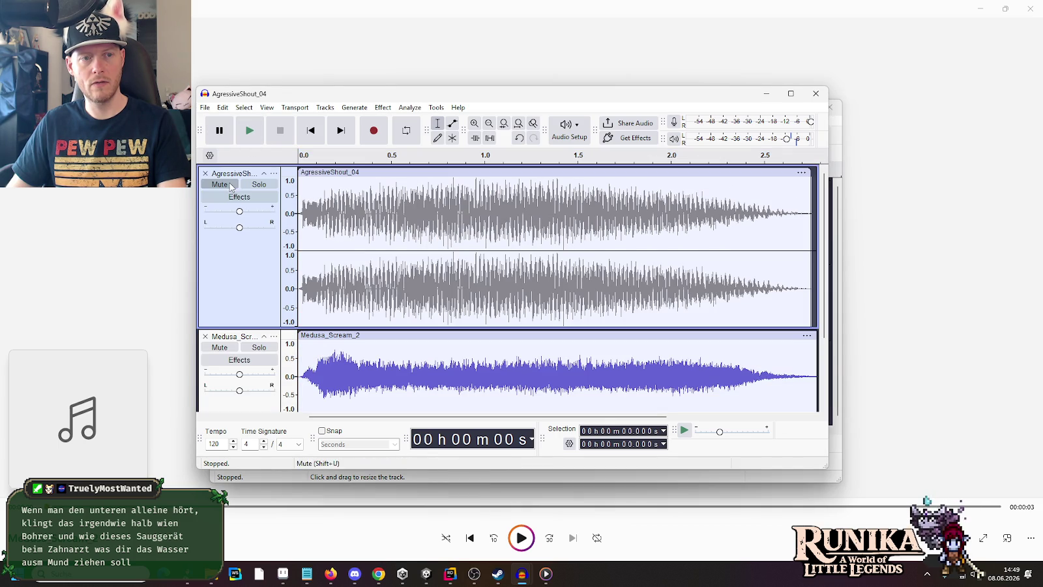
- Unmute AgressiveShout_04 and play the combined two-scream mix several times
{"action": "left_click", "coordinate": [219, 184]}
{"action": "left_click", "coordinate": [250, 131]}
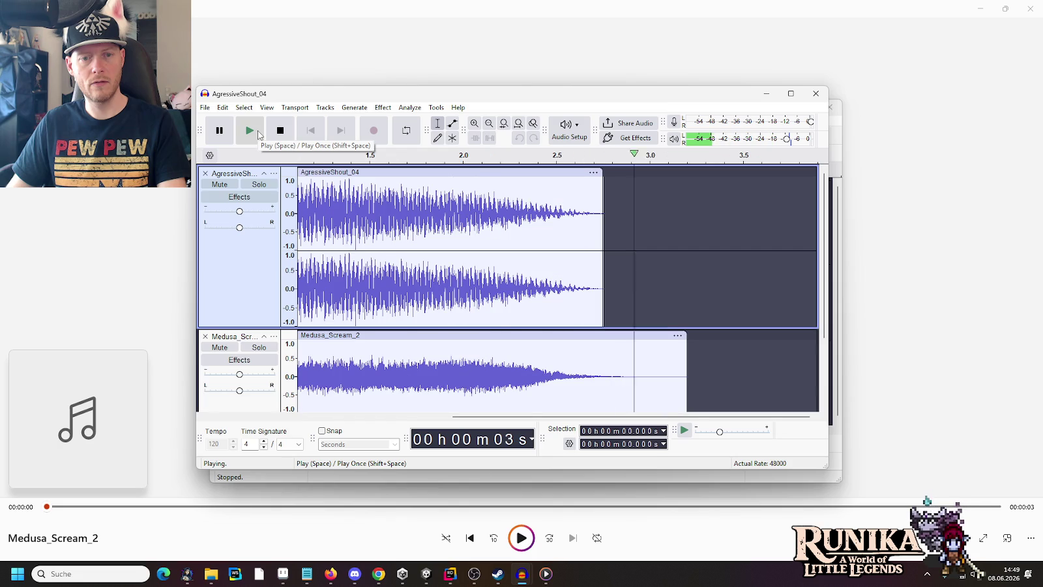
{"action": "left_click_drag", "start_coordinate": [484, 416], "coordinate": [319, 398]}
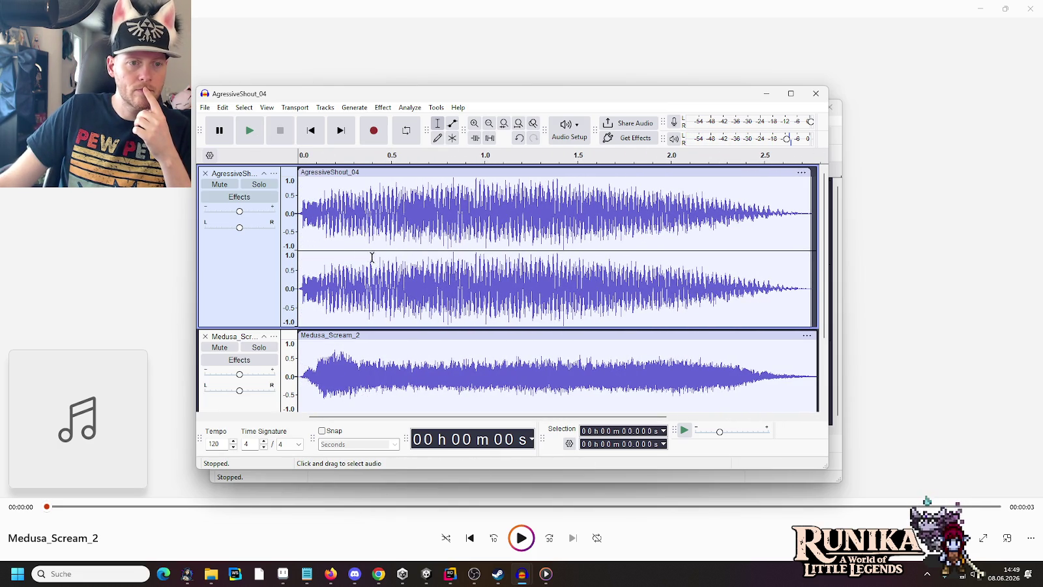
{"action": "left_click", "coordinate": [248, 136]}
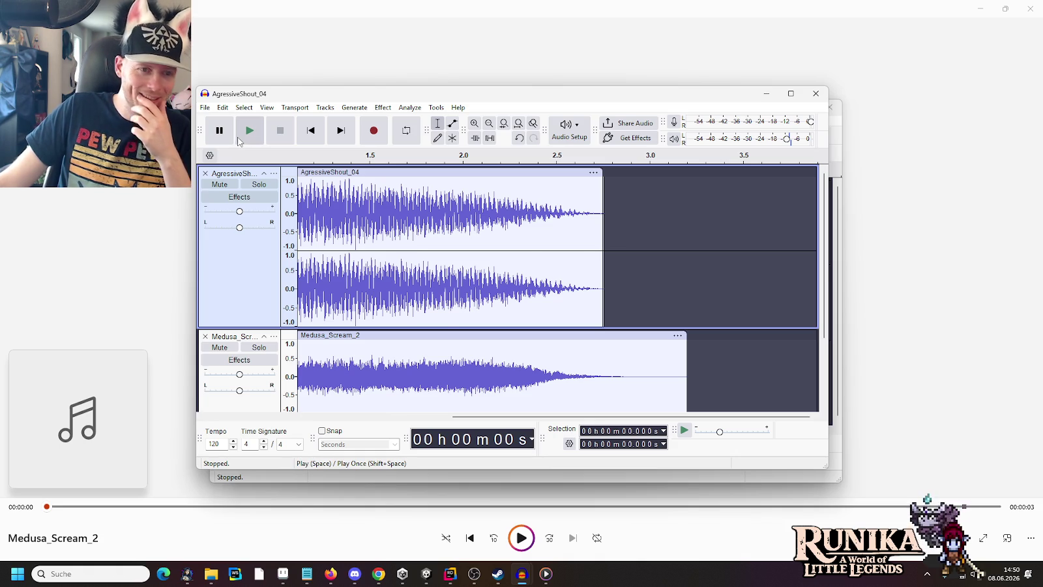
{"action": "left_click", "coordinate": [239, 141]}
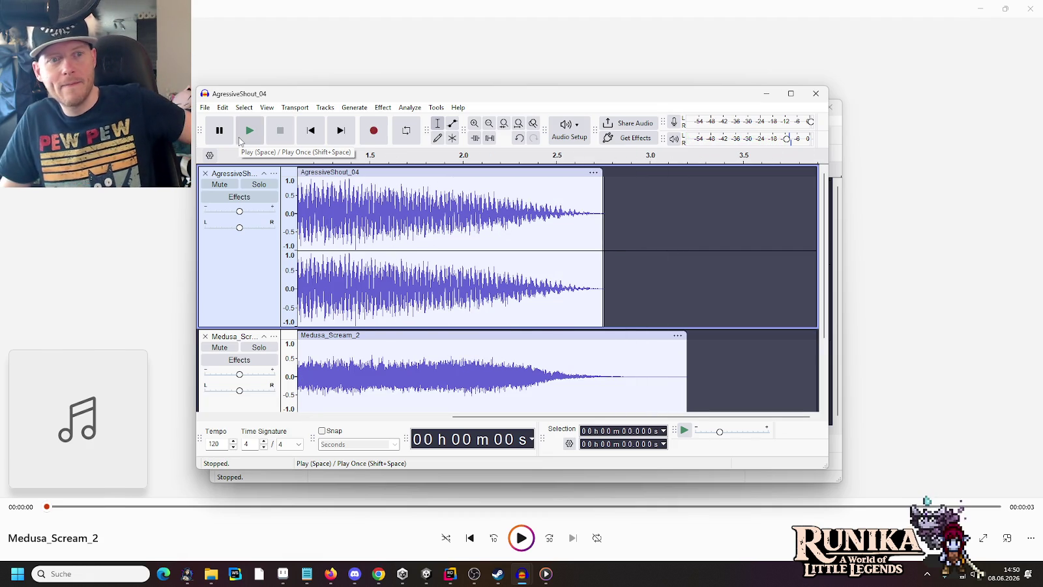
{"action": "left_click", "coordinate": [254, 131]}
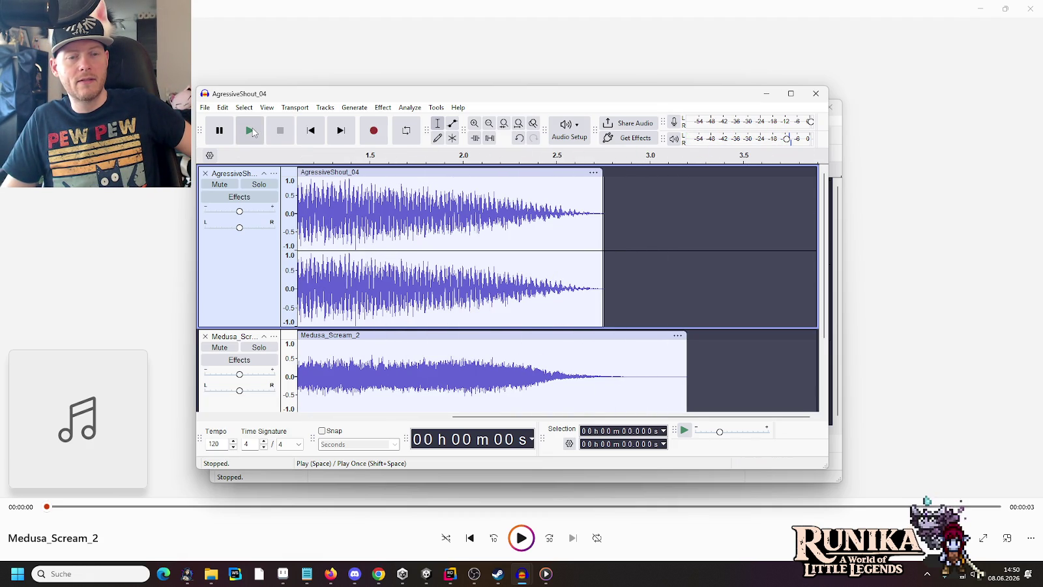
{"action": "left_click_drag", "start_coordinate": [460, 416], "coordinate": [316, 416]}
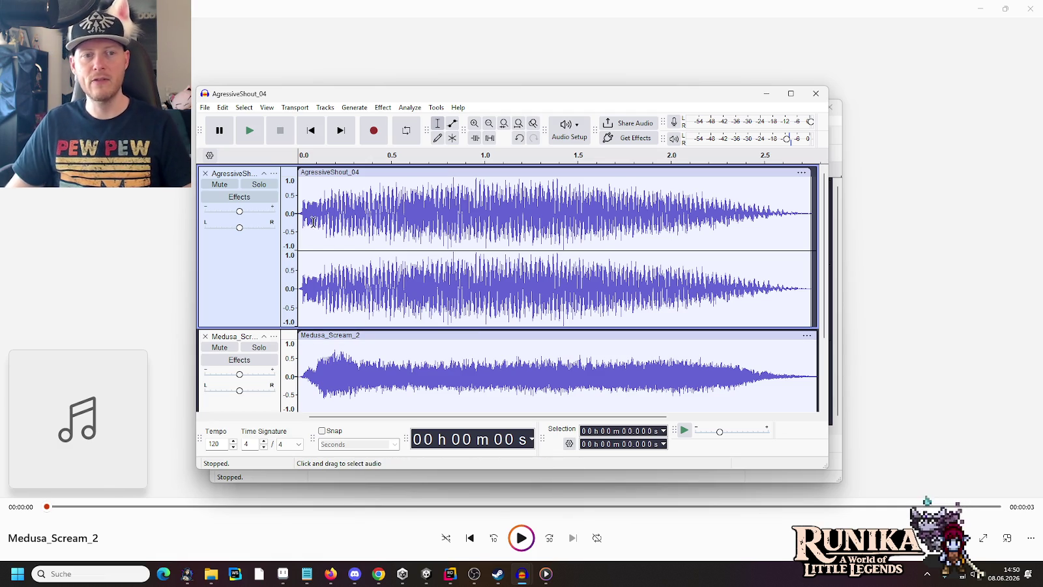
- Select the entire AgressiveShout_04 track and preview the Echo effect at default settings
{"action": "left_click_drag", "start_coordinate": [296, 213], "coordinate": [807, 225]}
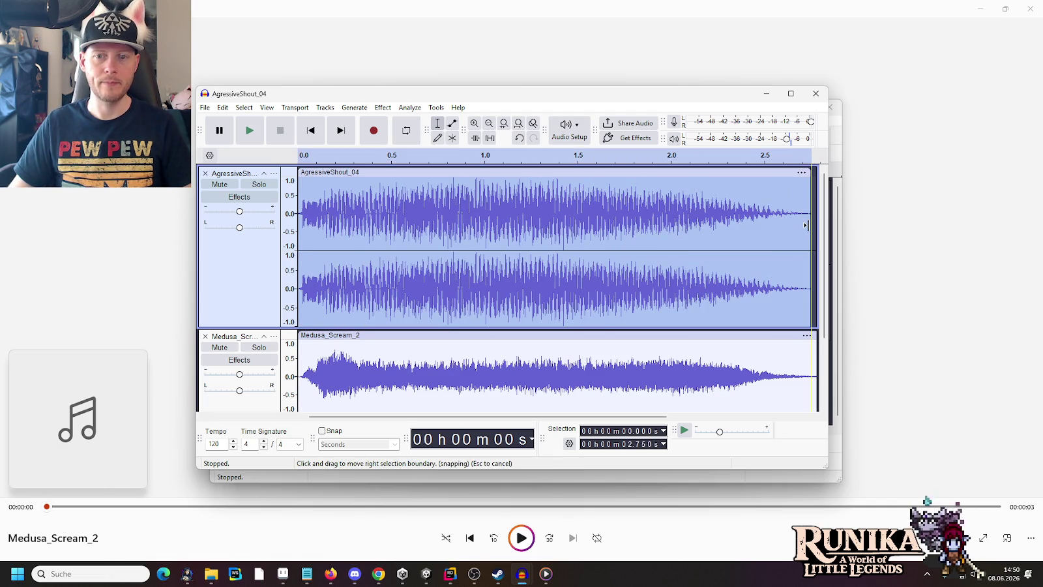
{"action": "left_click", "coordinate": [404, 108]}
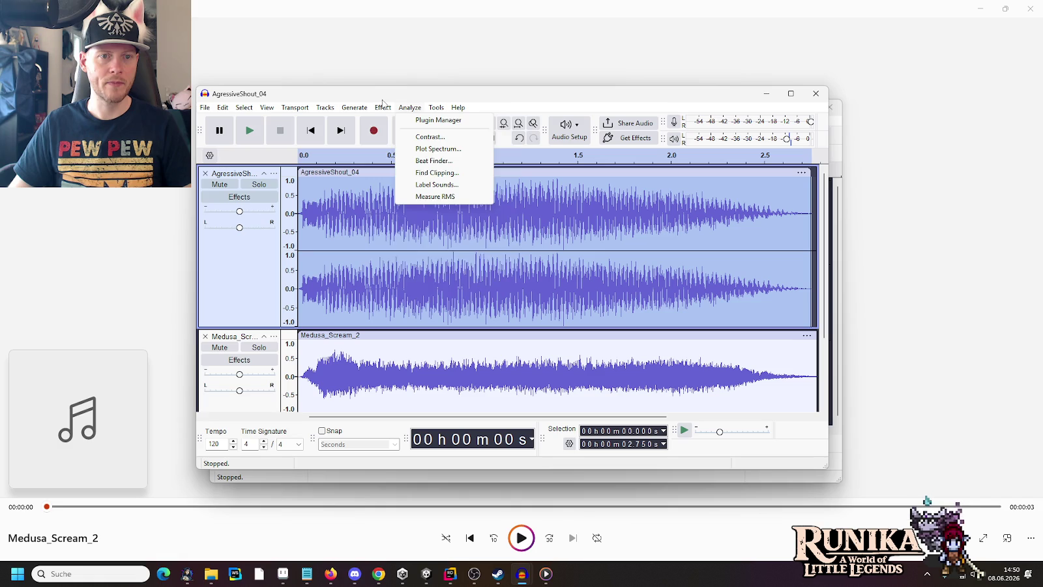
{"action": "left_click", "coordinate": [384, 107]}
{"action": "mouse_move", "coordinate": [467, 256]}
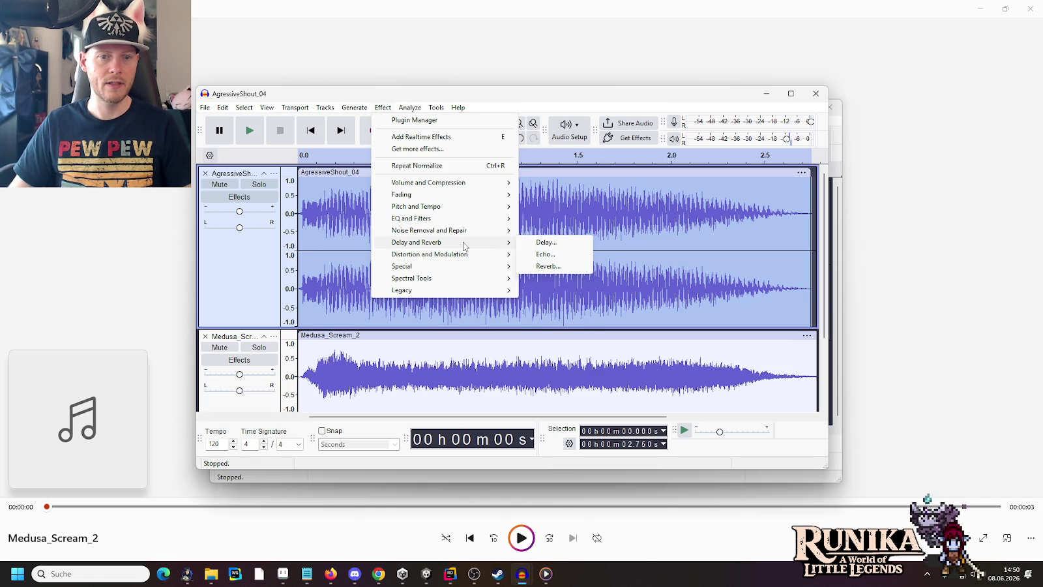
{"action": "left_click", "coordinate": [568, 254]}
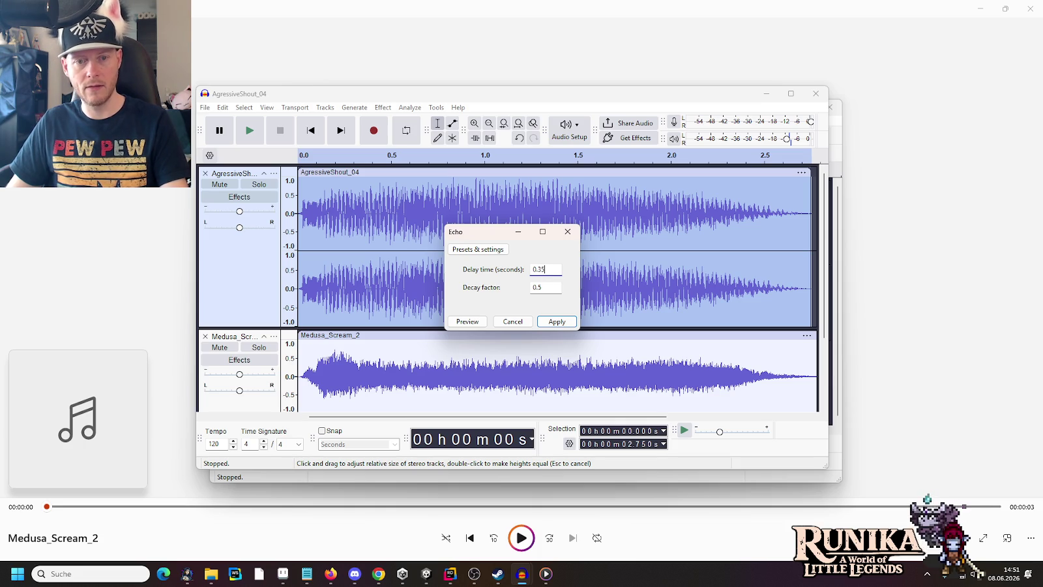
{"action": "left_click", "coordinate": [468, 321]}
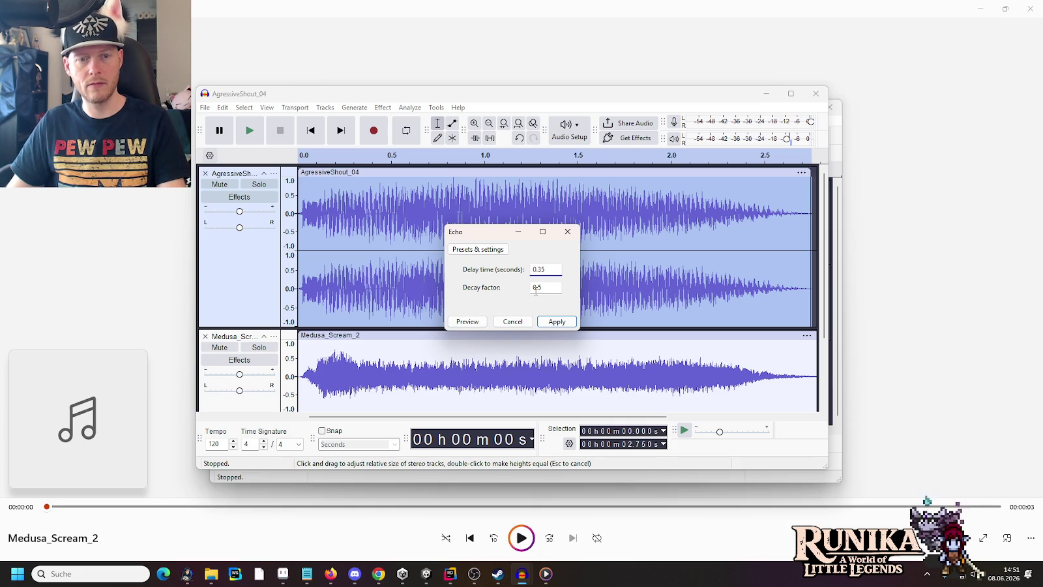
- Set Echo decay factor 0.35 and delay time 0.5 s, preview, and apply it
{"action": "left_click", "coordinate": [542, 287]}
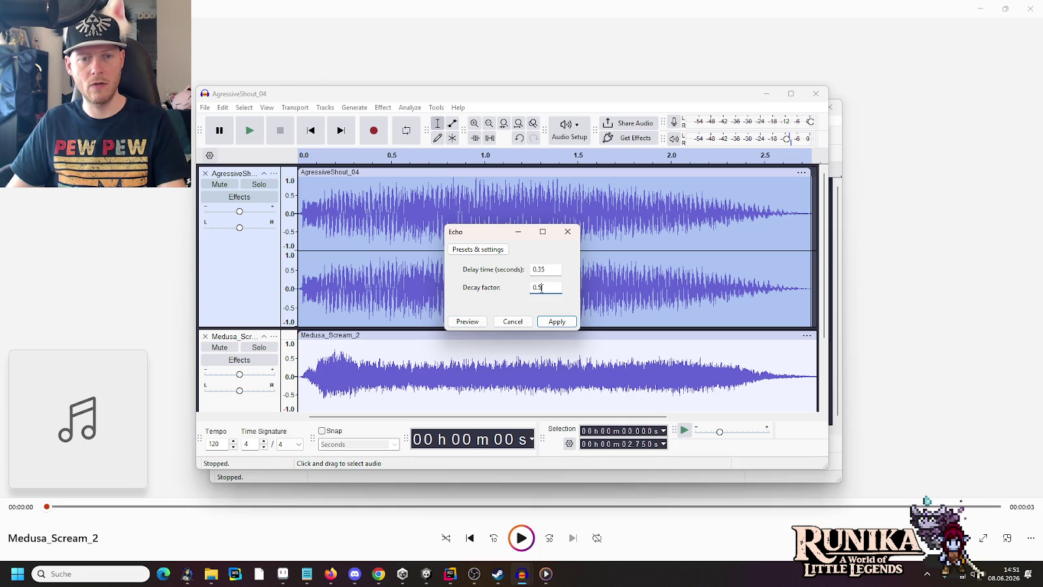
{"action": "left_click", "coordinate": [474, 322]}
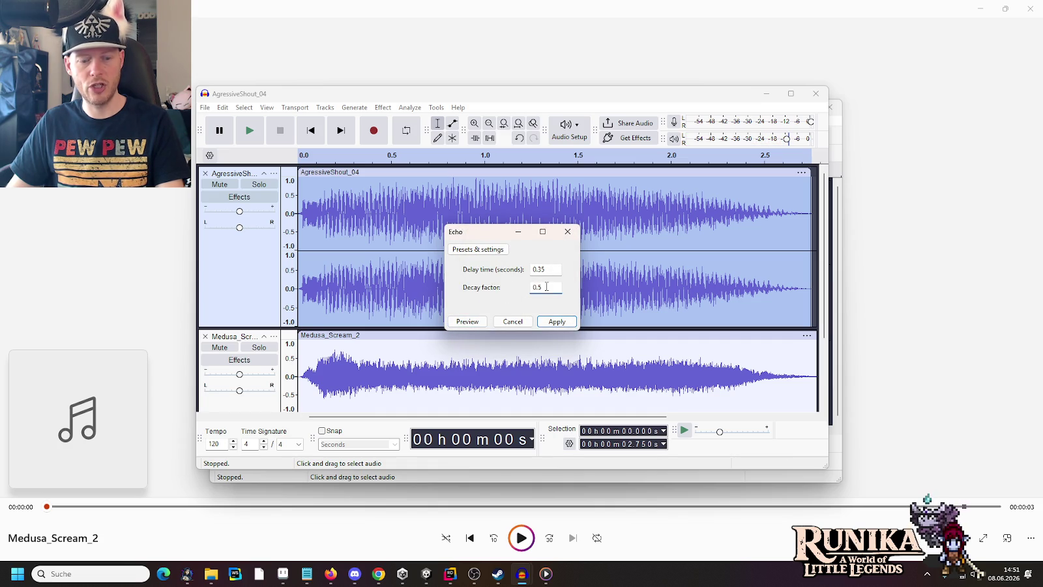
{"action": "type", "text": "0.3"}
{"action": "left_click", "coordinate": [469, 321]}
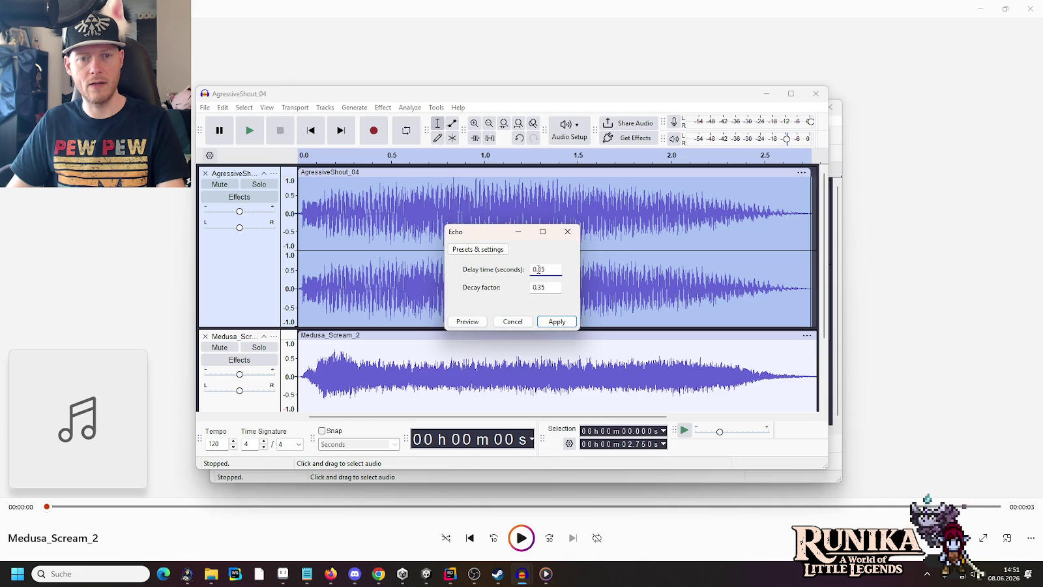
{"action": "key", "text": "BackSpace"}
{"action": "key", "text": "BackSpace"}
{"action": "type", "text": "5"}
{"action": "left_click", "coordinate": [469, 321]}
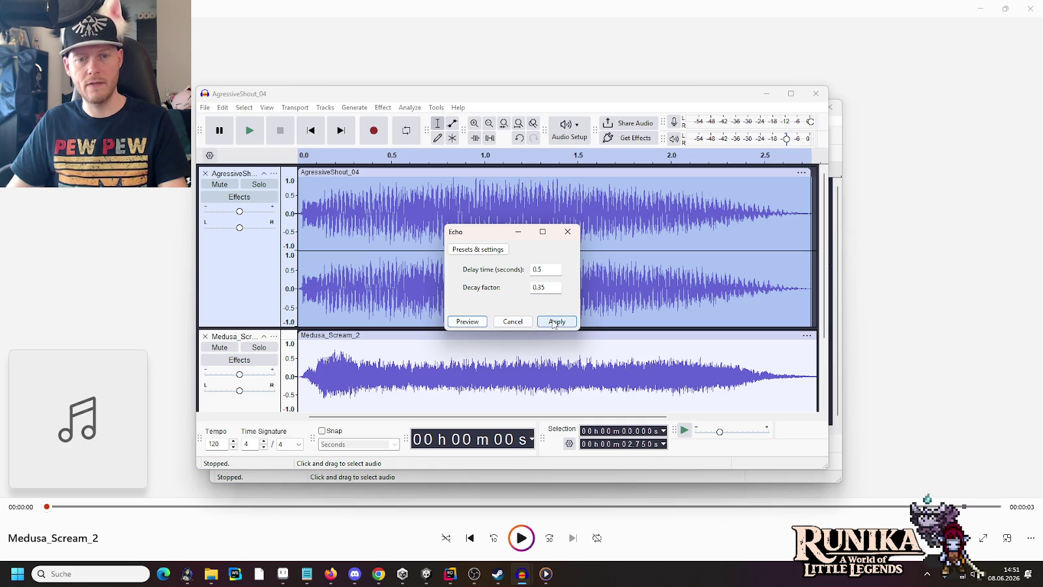
{"action": "left_click", "coordinate": [555, 322]}
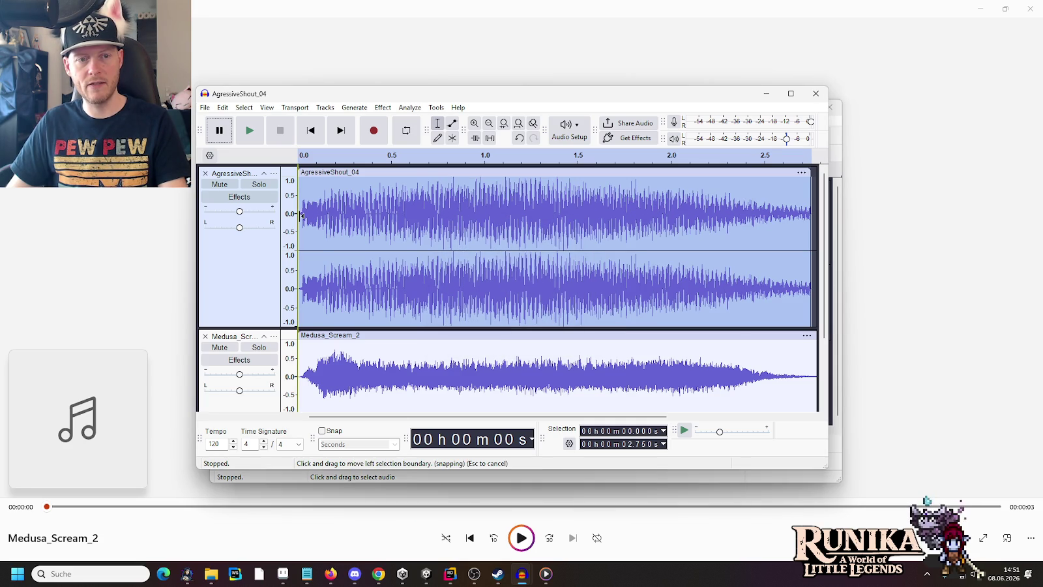
{"action": "left_click", "coordinate": [322, 219]}
{"action": "key", "text": "Home"}
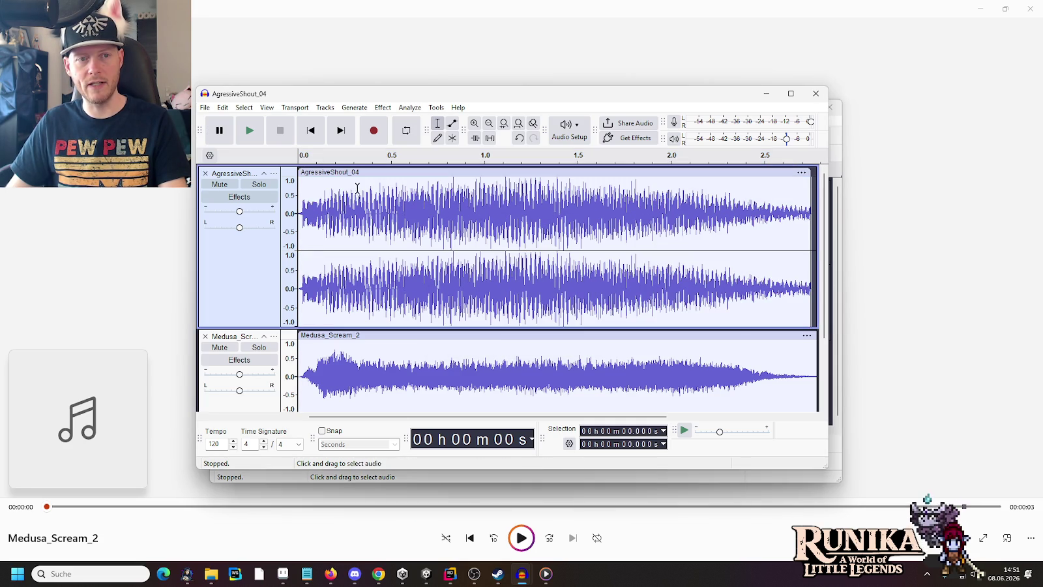
{"action": "left_click", "coordinate": [249, 132]}
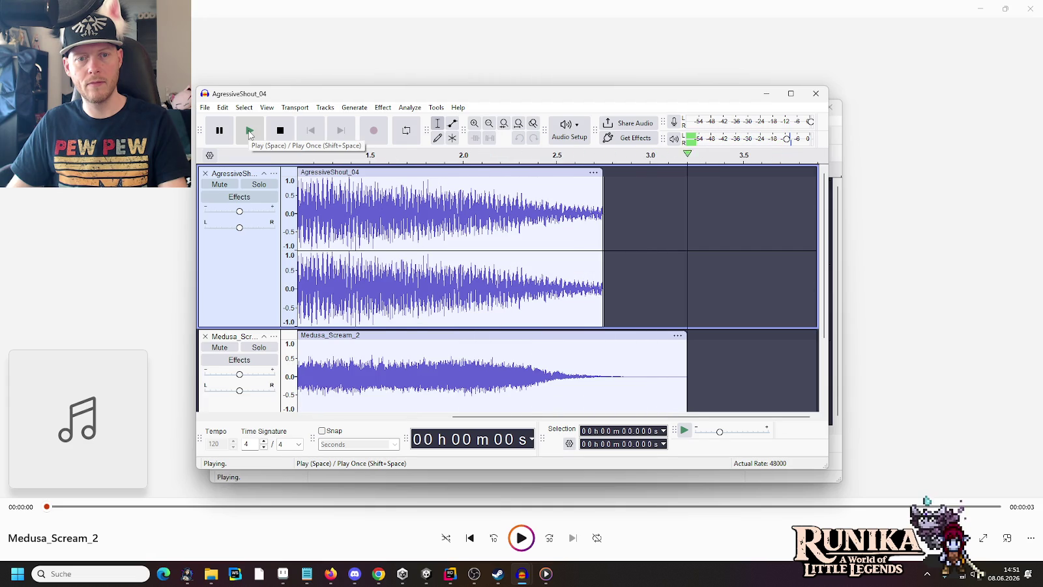
{"action": "left_click_drag", "start_coordinate": [606, 213], "coordinate": [605, 311]}
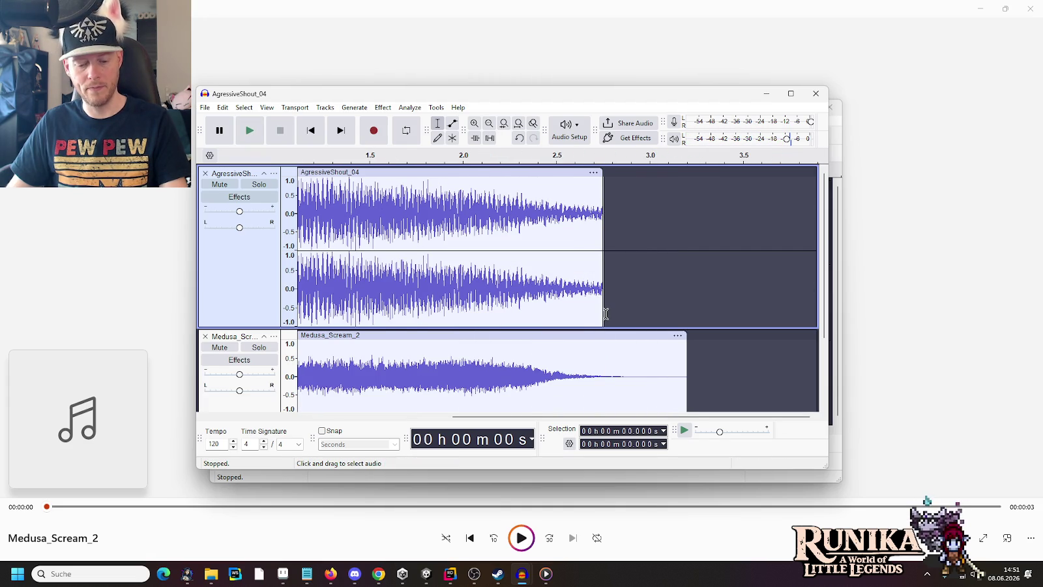
{"action": "double_click", "coordinate": [564, 296]}
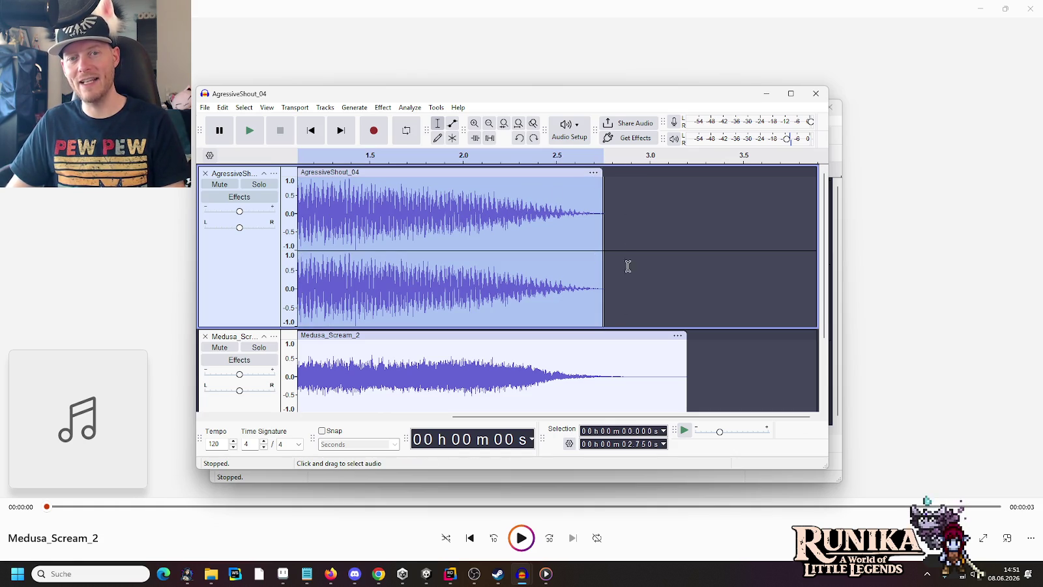
{"action": "left_click", "coordinate": [596, 239]}
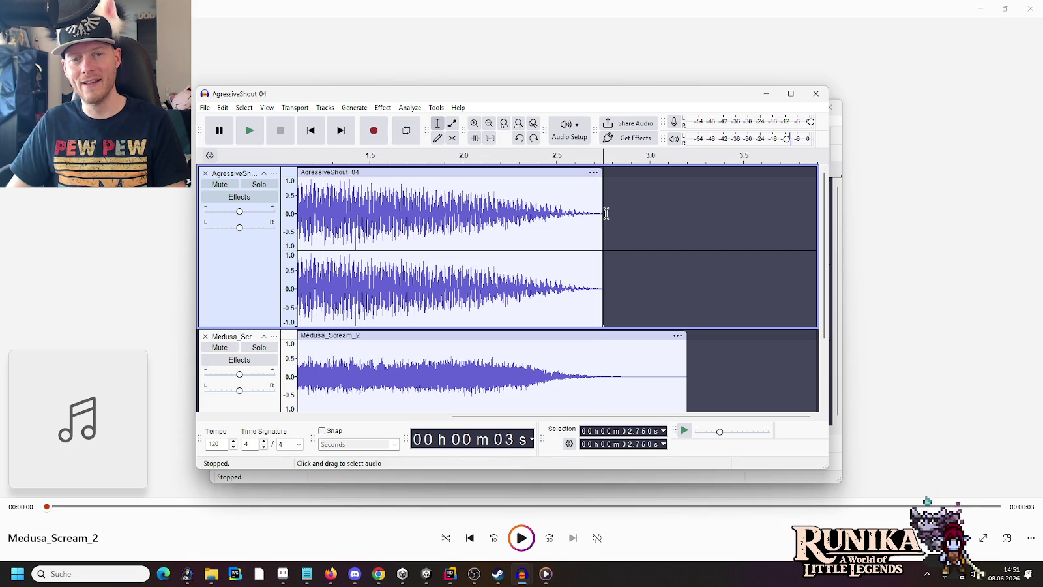
{"action": "left_click_drag", "start_coordinate": [604, 215], "coordinate": [681, 214]}
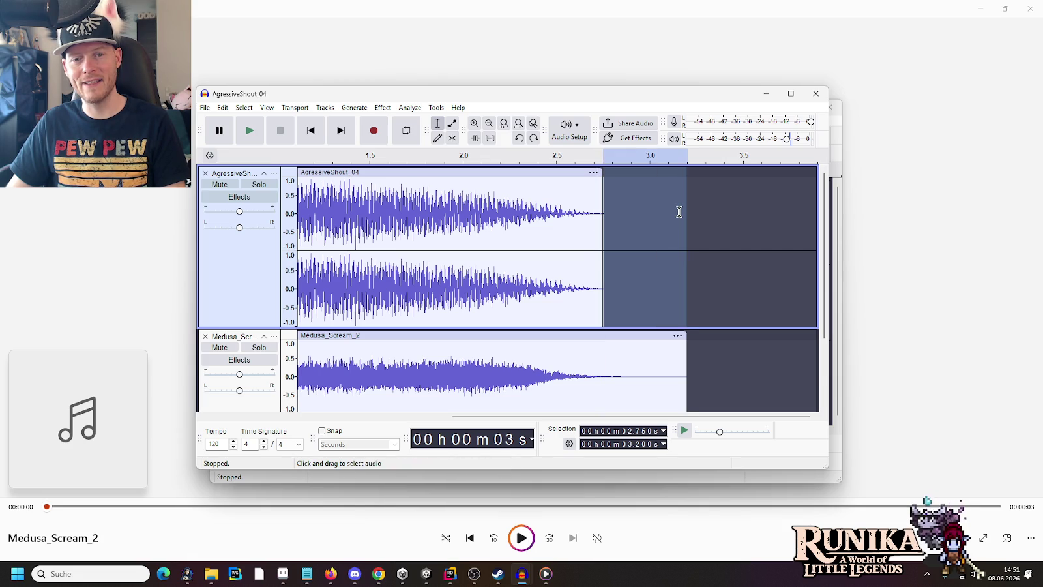
{"action": "left_click", "coordinate": [600, 212]}
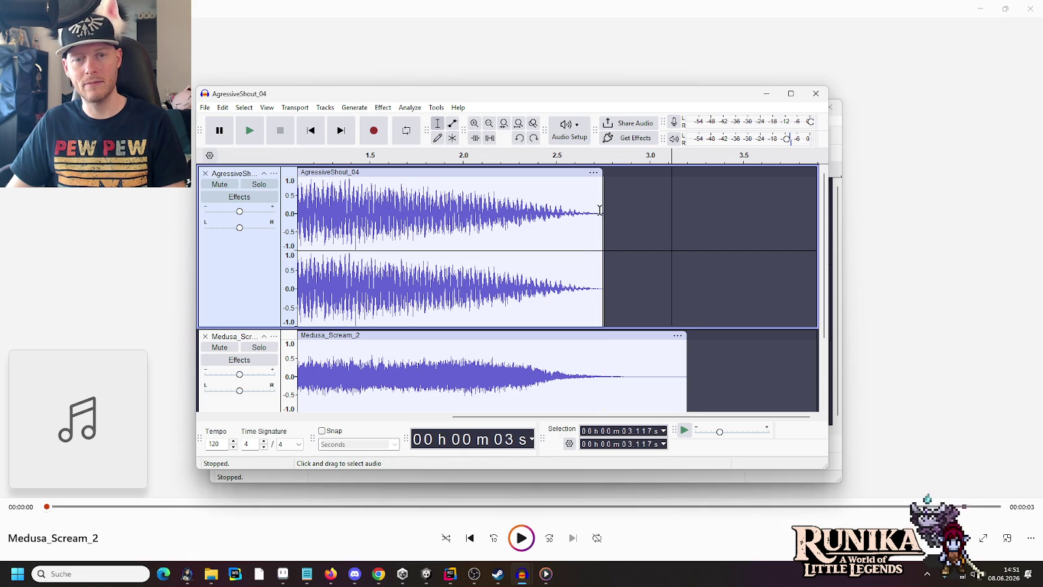
{"action": "left_click_drag", "start_coordinate": [600, 213], "coordinate": [709, 217]}
{"action": "left_click", "coordinate": [577, 215]}
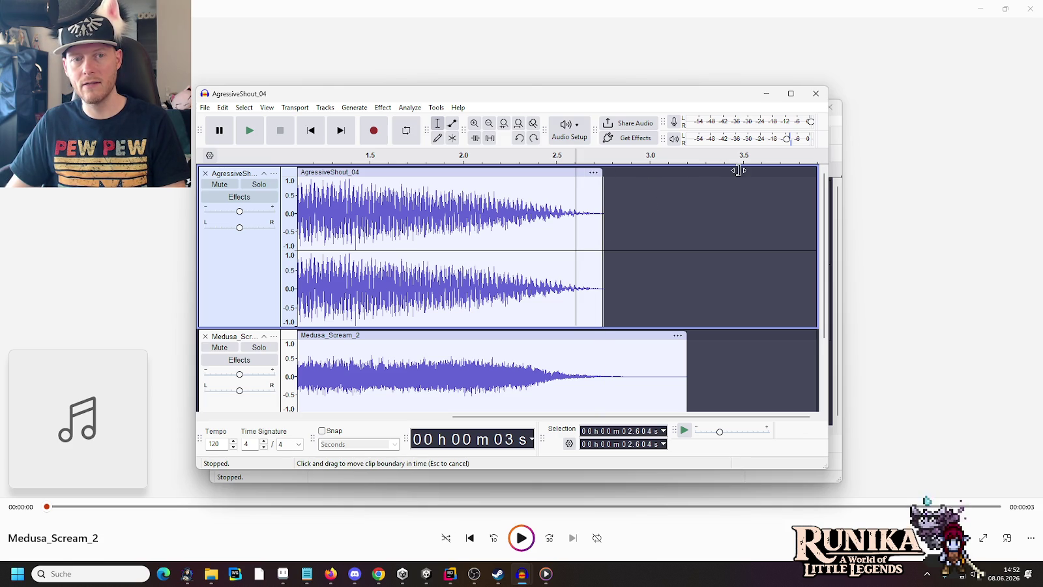
{"action": "left_click", "coordinate": [565, 175]}
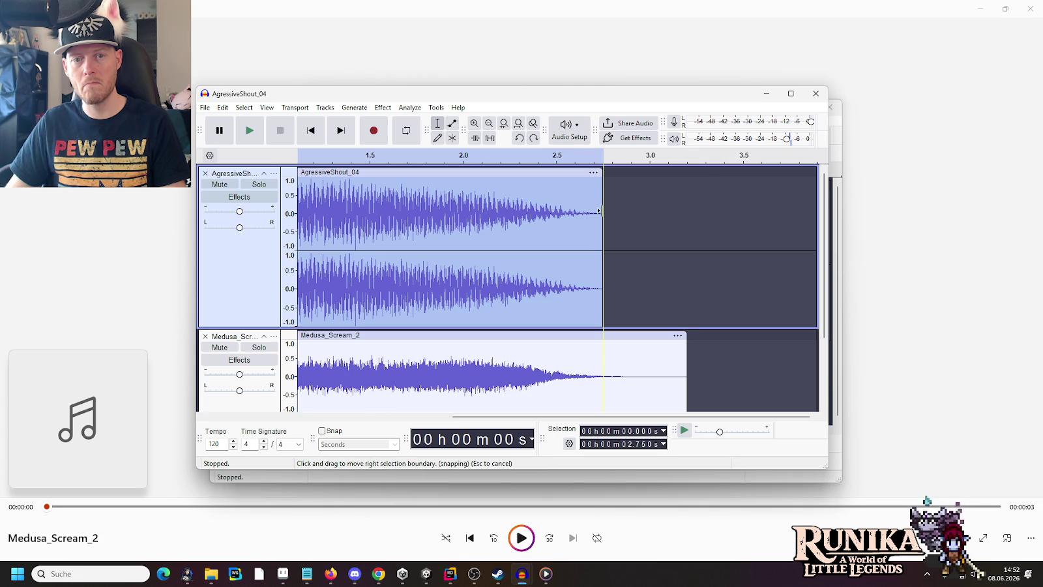
{"action": "left_click_drag", "start_coordinate": [600, 211], "coordinate": [687, 217]}
{"action": "left_click", "coordinate": [714, 219]}
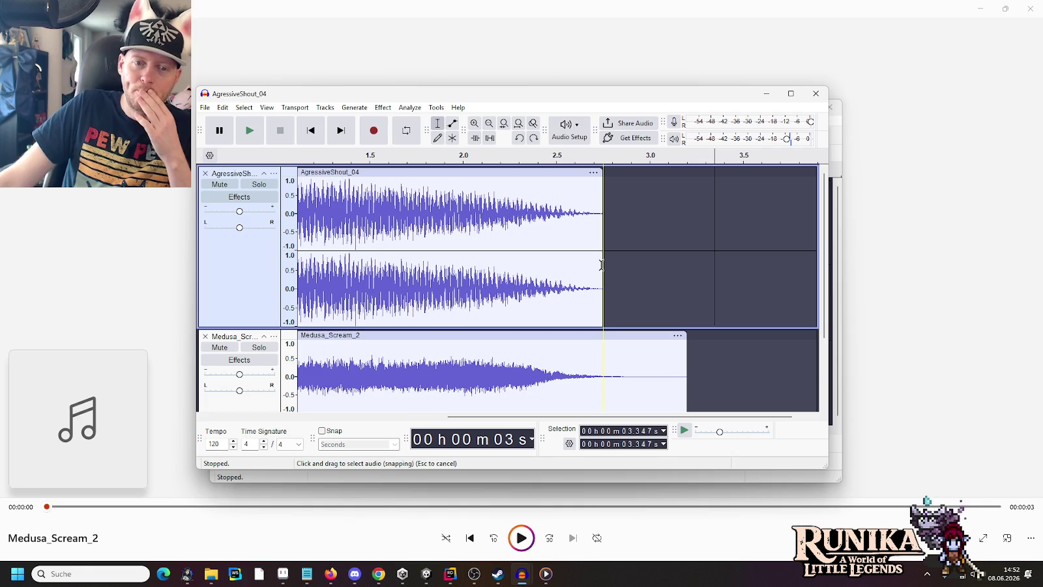
{"action": "key", "text": "Home"}
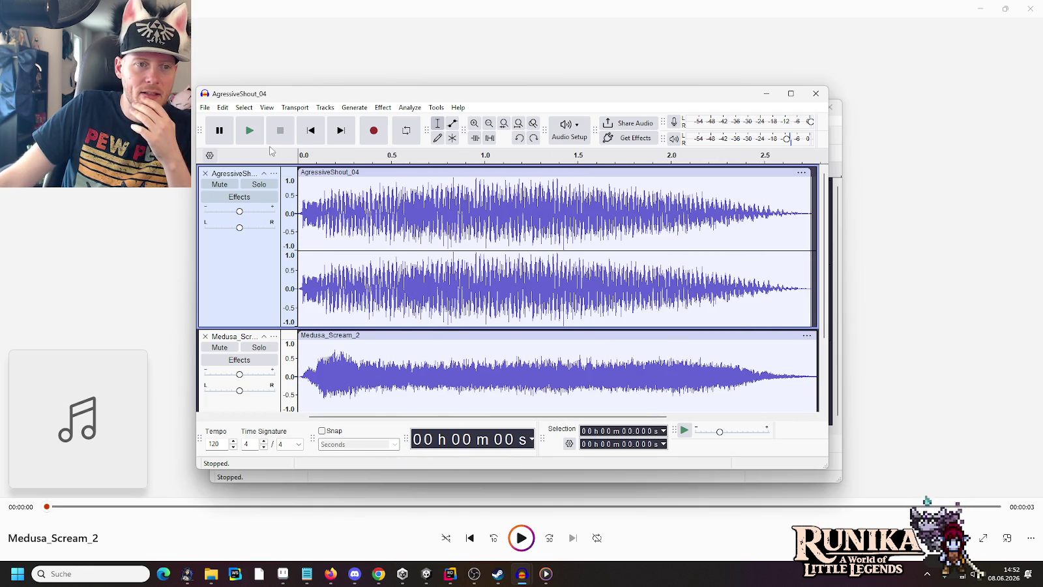
{"action": "left_click", "coordinate": [253, 134]}
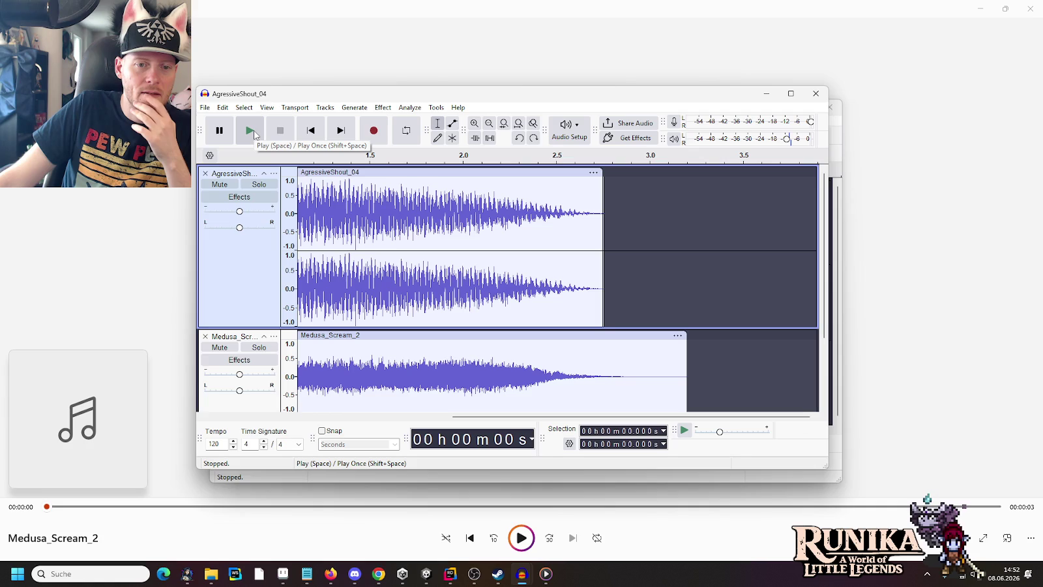
{"action": "left_click", "coordinate": [254, 133]}
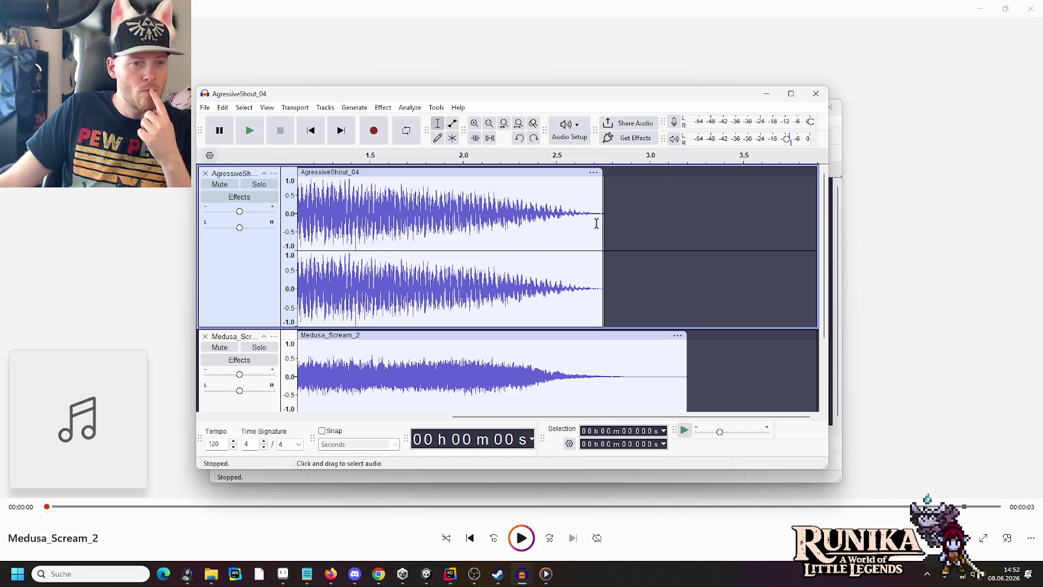
{"action": "scroll", "coordinate": [645, 324], "scroll_direction": "down", "scroll_amount": 1}
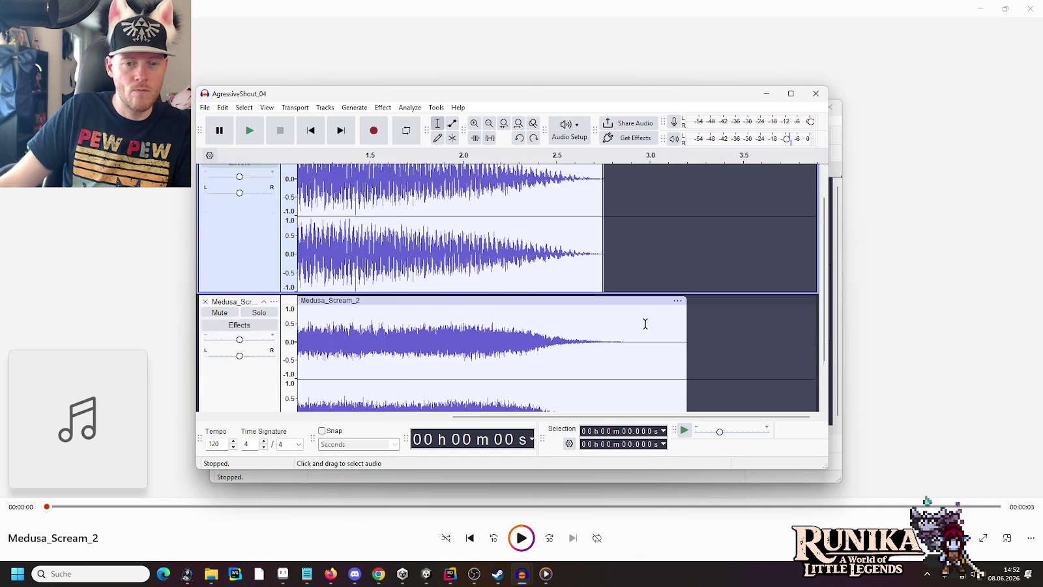
{"action": "left_click", "coordinate": [471, 318]}
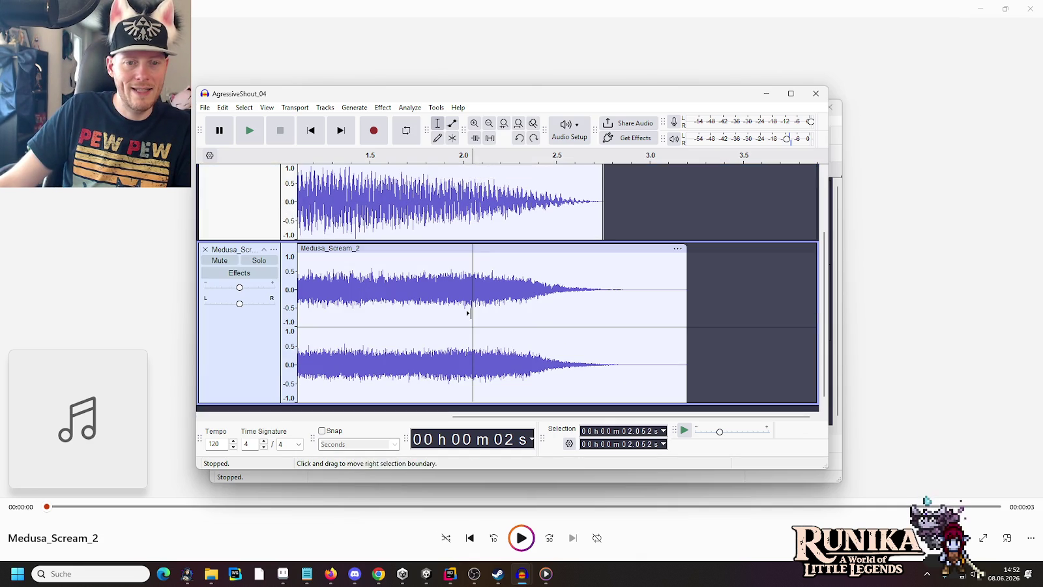
{"action": "left_click", "coordinate": [479, 250]}
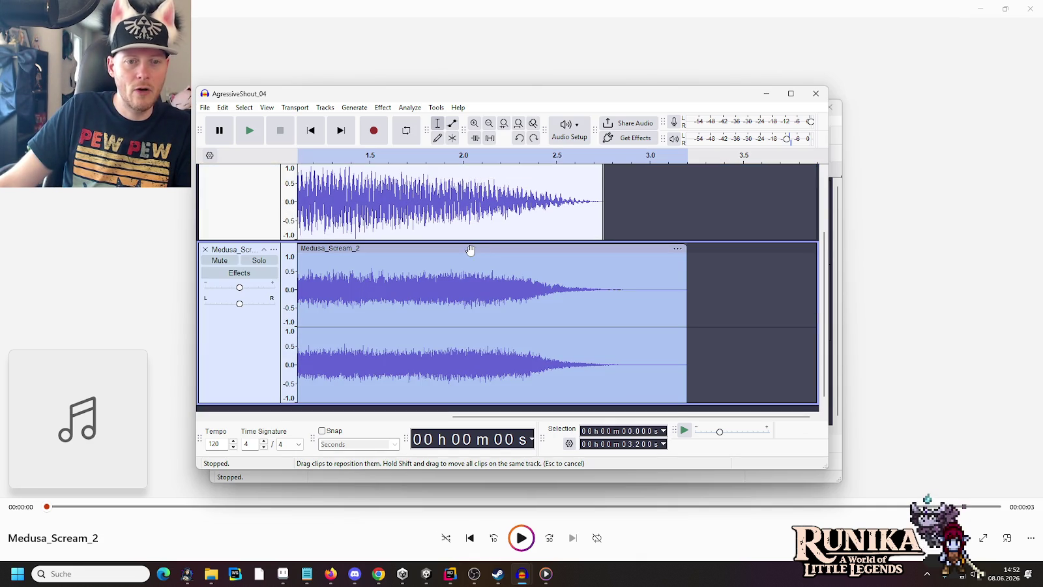
{"action": "left_click", "coordinate": [410, 108]}
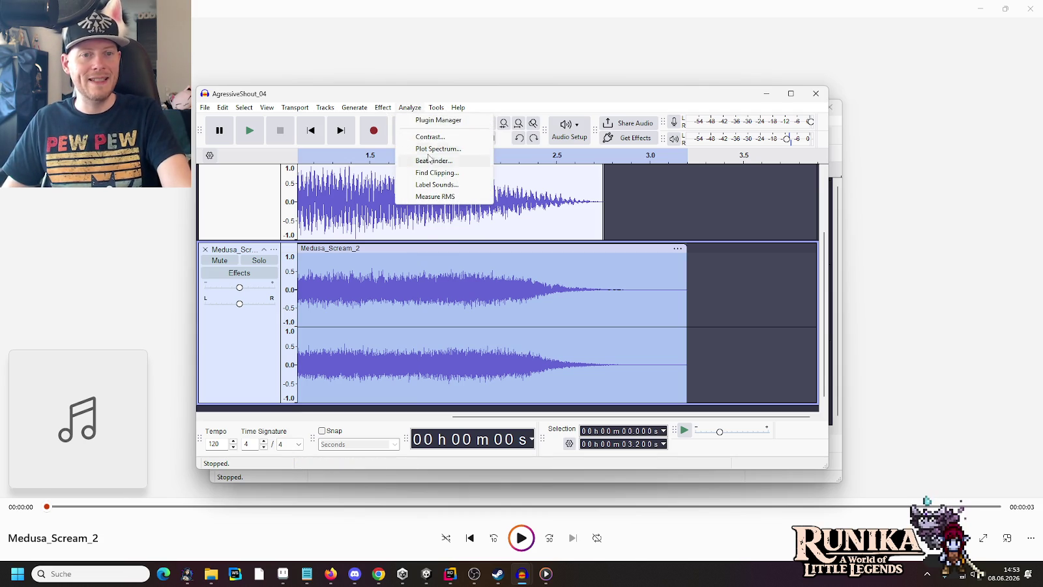
{"action": "mouse_move", "coordinate": [390, 111]}
{"action": "mouse_move", "coordinate": [446, 260]}
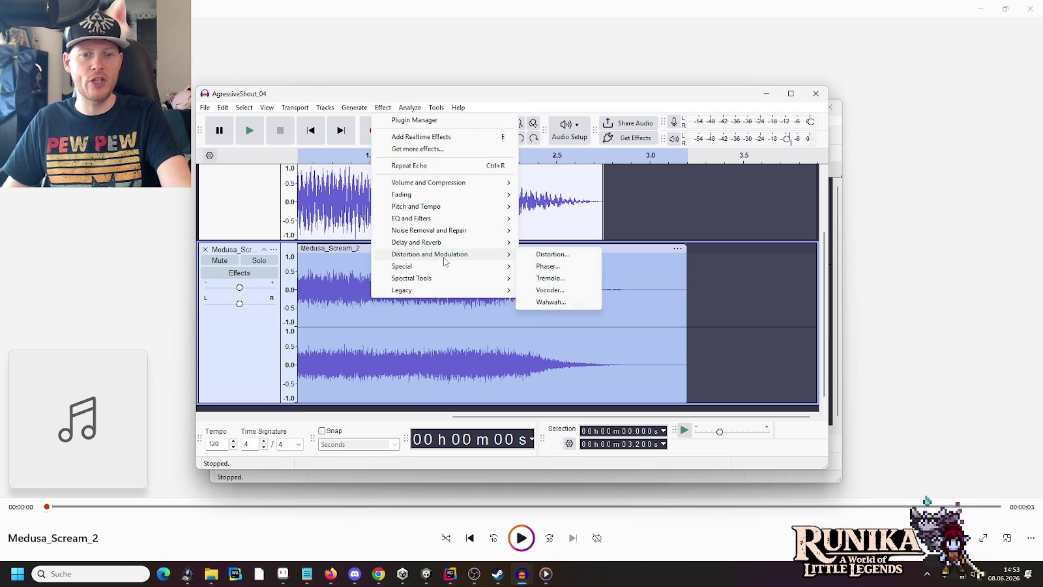
{"action": "mouse_move", "coordinate": [446, 243]}
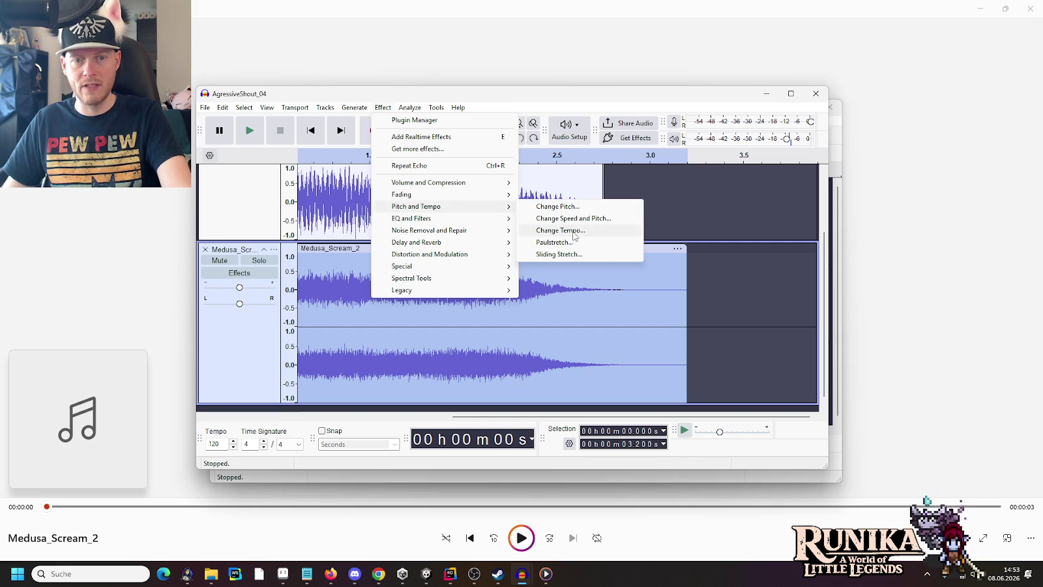
{"action": "left_click", "coordinate": [573, 232]}
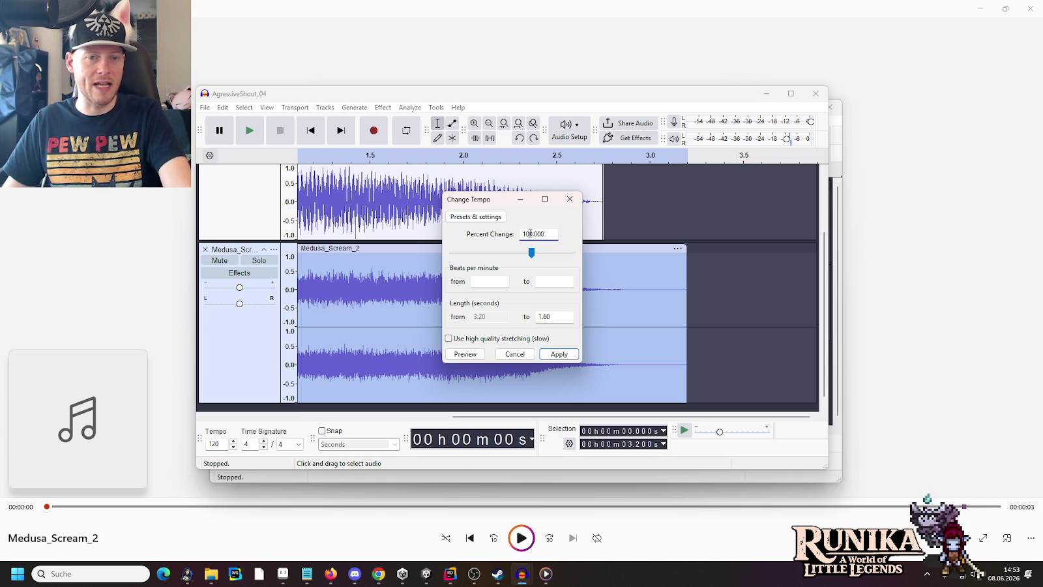
{"action": "type", "text": "3"}
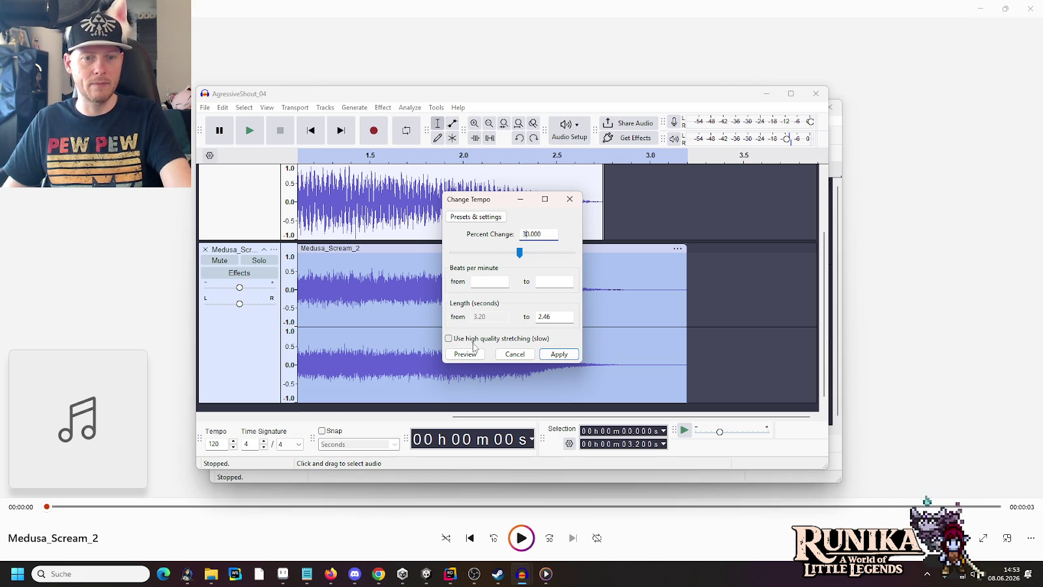
{"action": "left_click", "coordinate": [470, 354]}
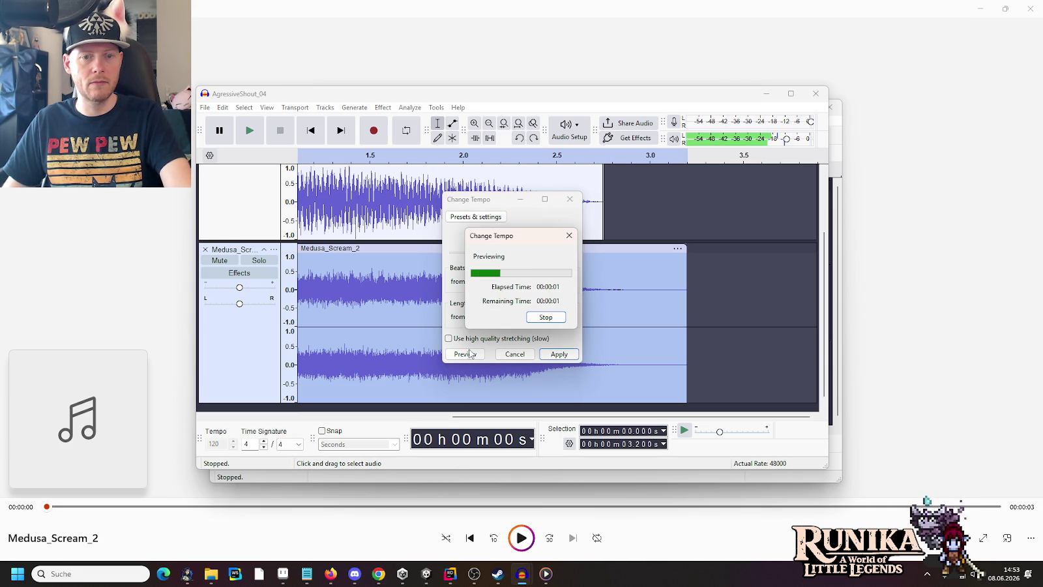
{"action": "type", "text": "4"}
{"action": "left_click", "coordinate": [464, 353]}
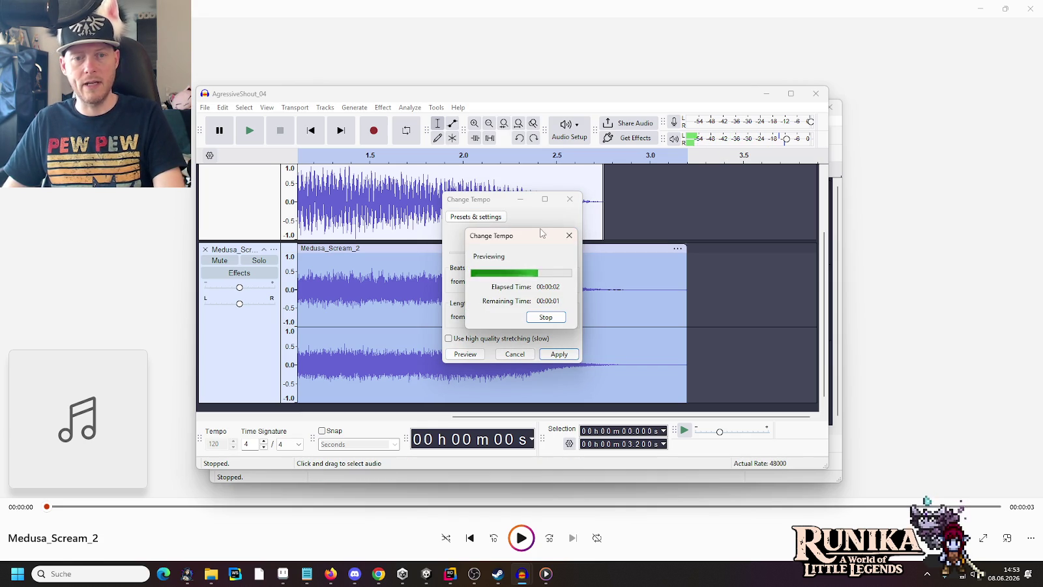
{"action": "type", "text": "30"}
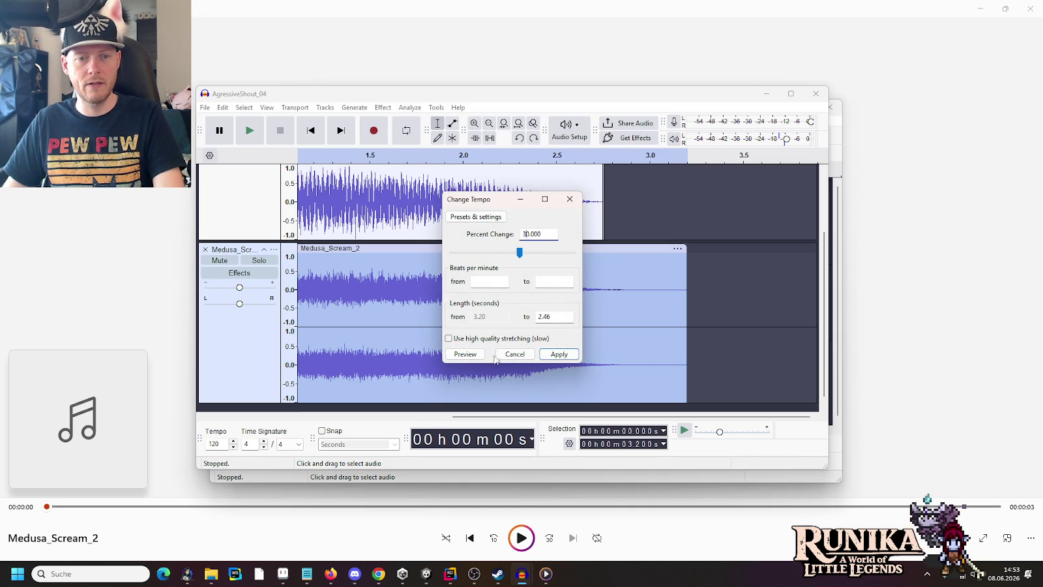
{"action": "left_click", "coordinate": [546, 352]}
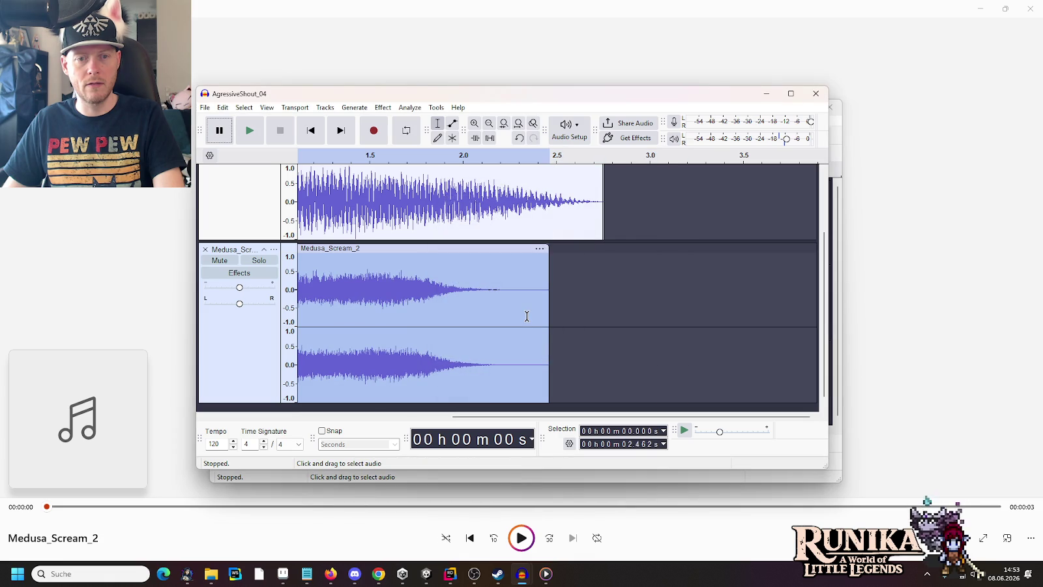
{"action": "key", "text": "ctrl+z"}
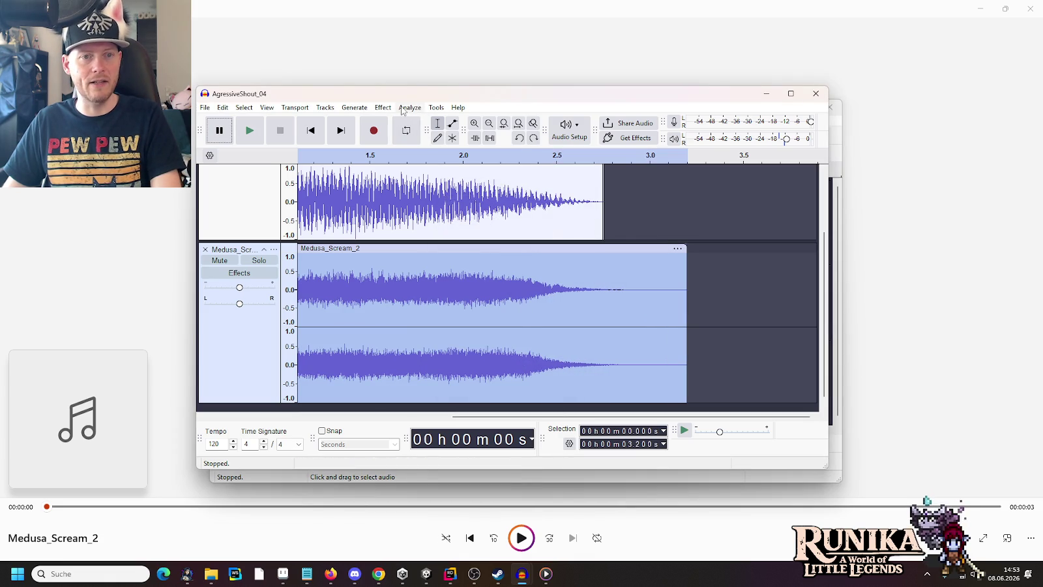
- Slow Medusa_Scream_2 with a -30% Change Tempo, then select the AgressiveShout_04 track
{"action": "left_click", "coordinate": [383, 108]}
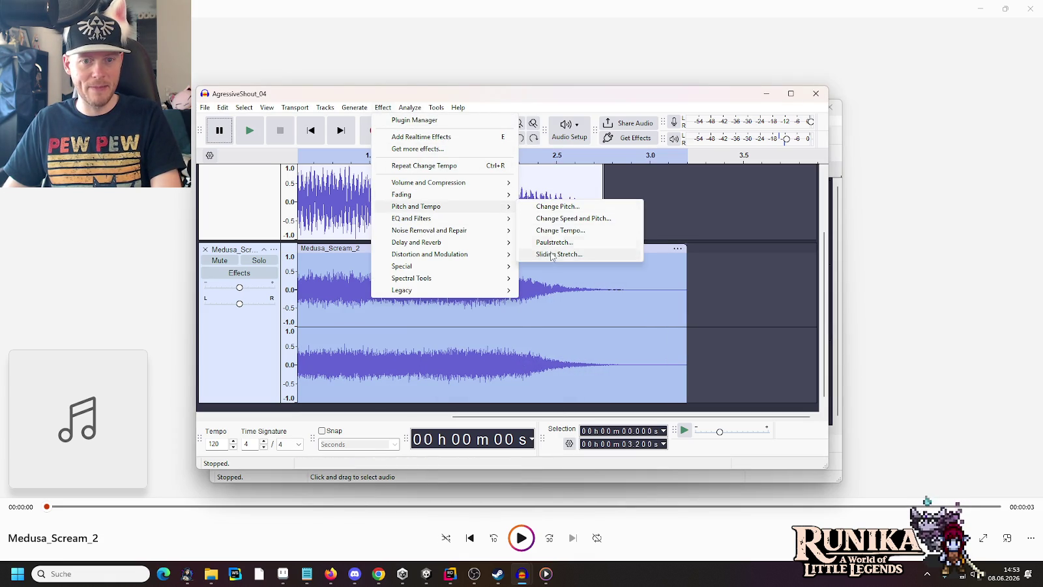
{"action": "left_click", "coordinate": [561, 231]}
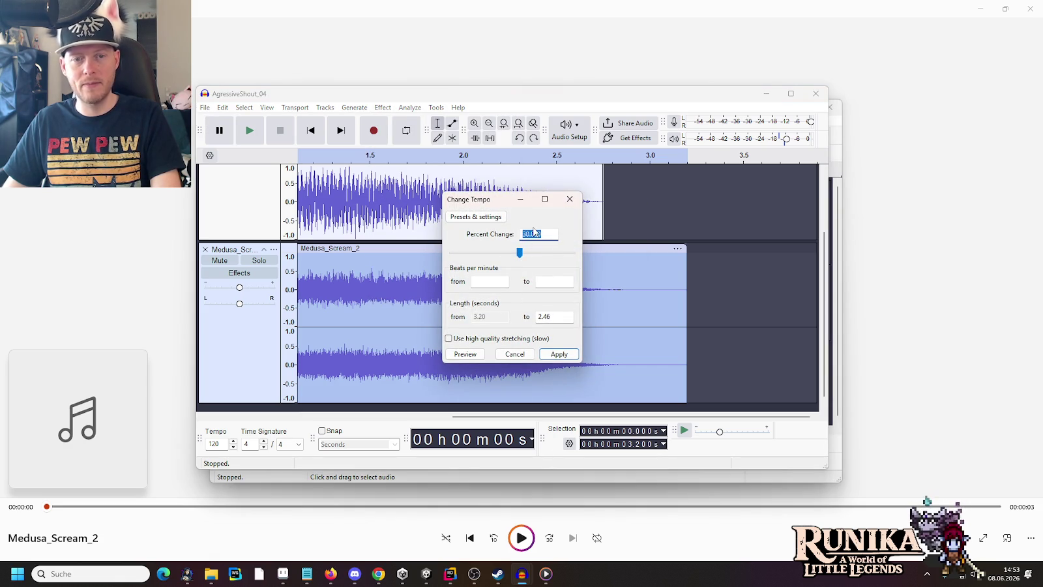
{"action": "left_click", "coordinate": [523, 234]}
{"action": "type", "text": "-"}
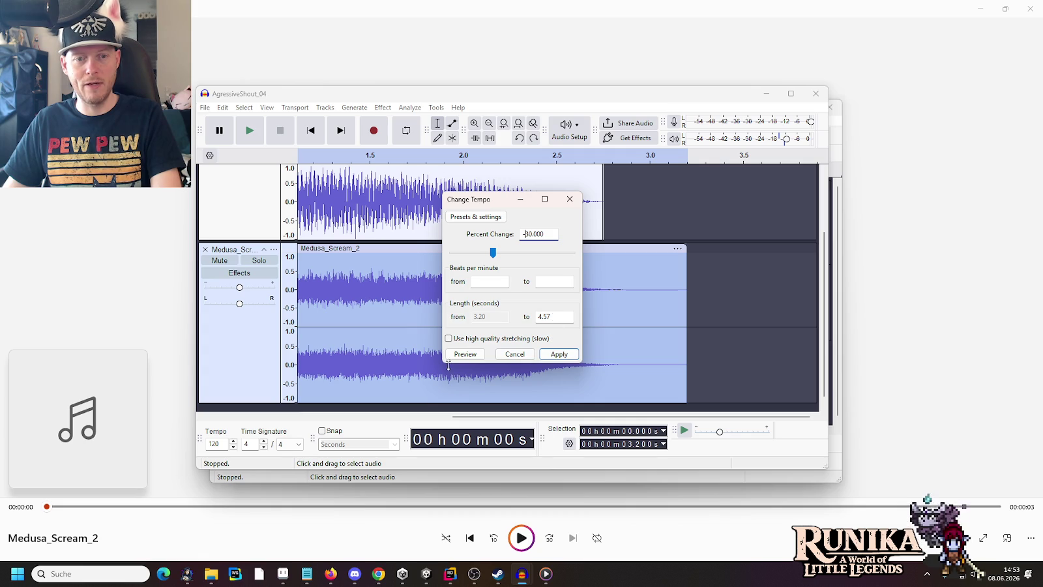
{"action": "left_click", "coordinate": [448, 359]}
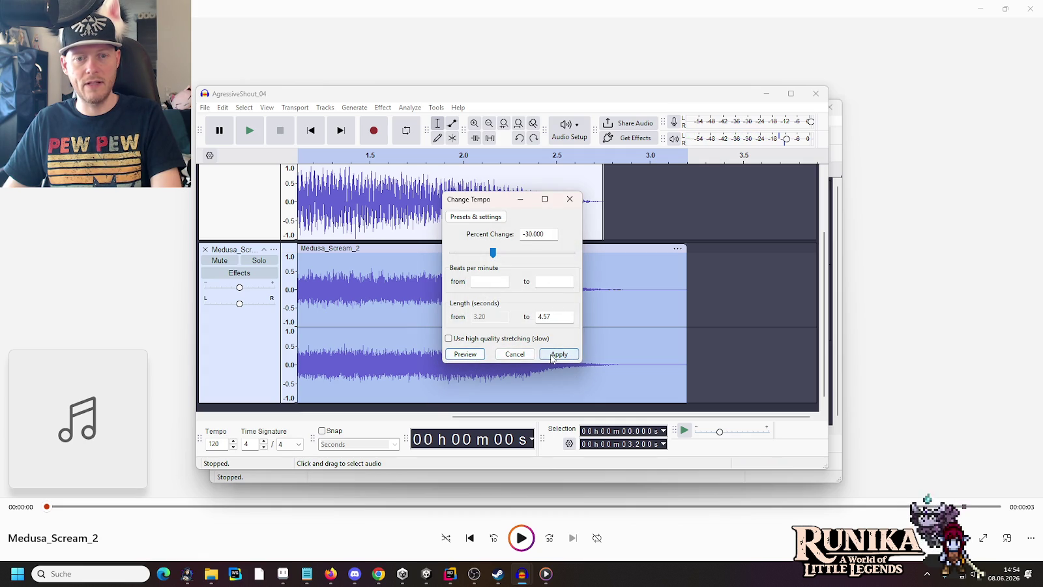
{"action": "left_click", "coordinate": [551, 355]}
{"action": "scroll", "coordinate": [568, 208], "scroll_direction": "up", "scroll_amount": 3}
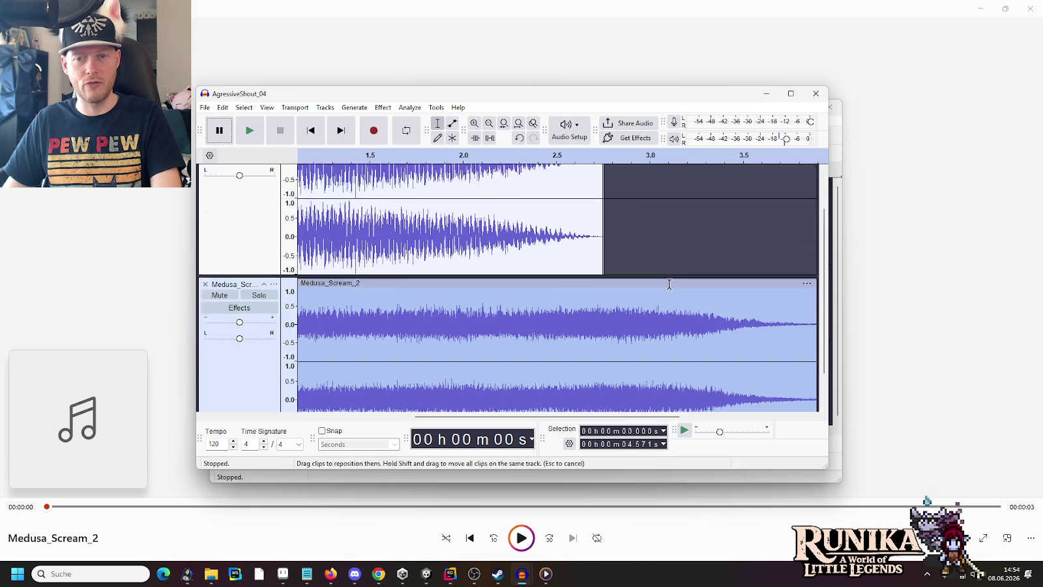
{"action": "left_click", "coordinate": [542, 180]}
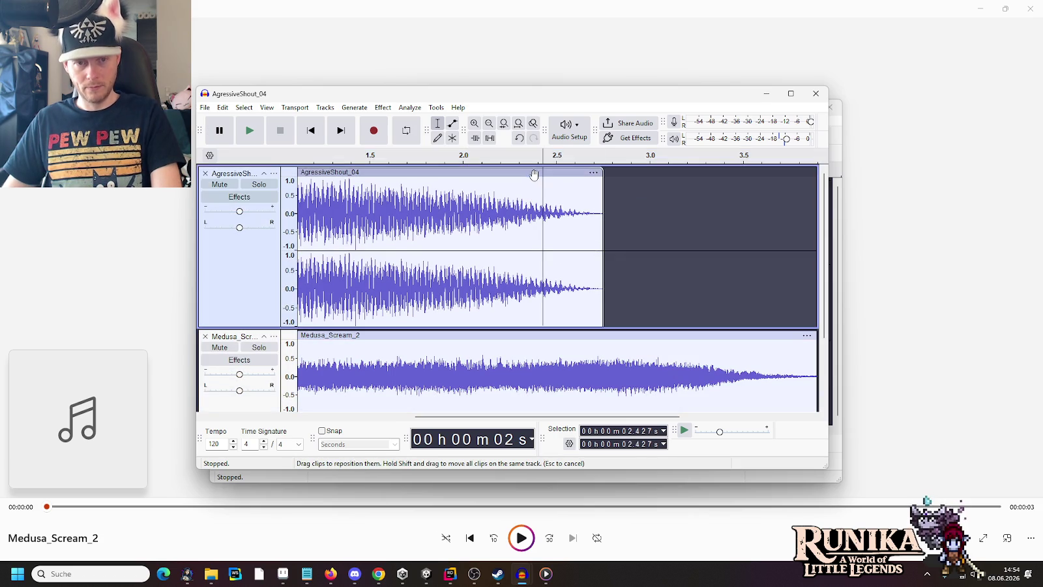
- Preview a -40% tempo change on the AgressiveShout_04 clip, then cancel it
{"action": "left_click", "coordinate": [531, 173]}
{"action": "left_click", "coordinate": [411, 107]}
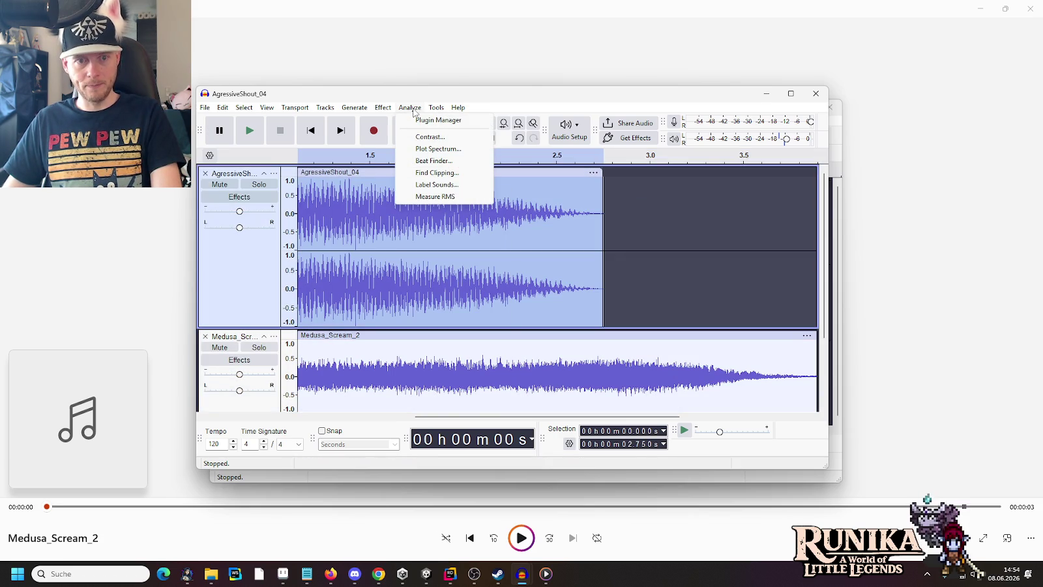
{"action": "mouse_move", "coordinate": [383, 108]}
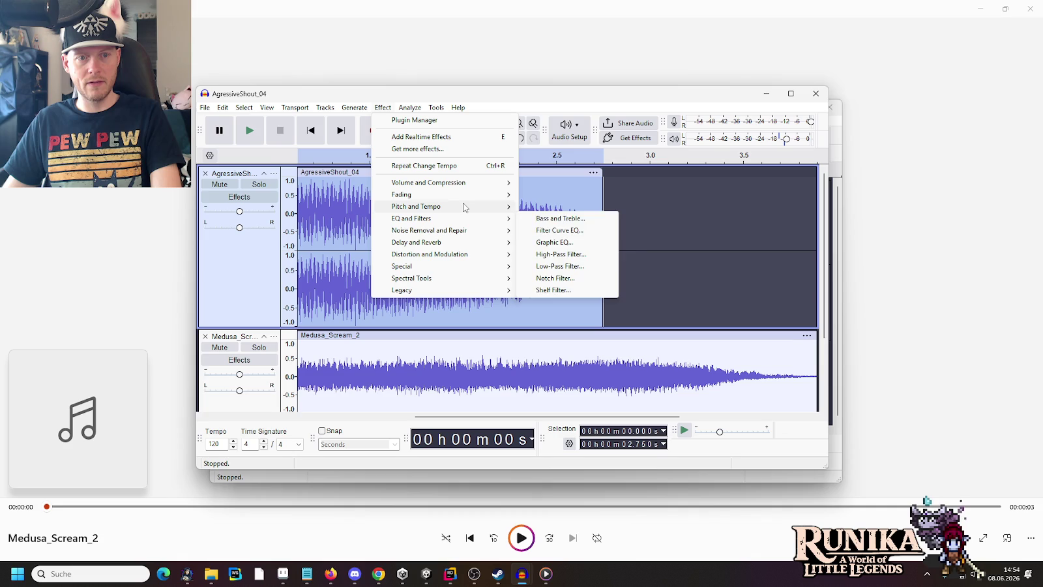
{"action": "mouse_move", "coordinate": [512, 214]}
{"action": "left_click", "coordinate": [557, 230]}
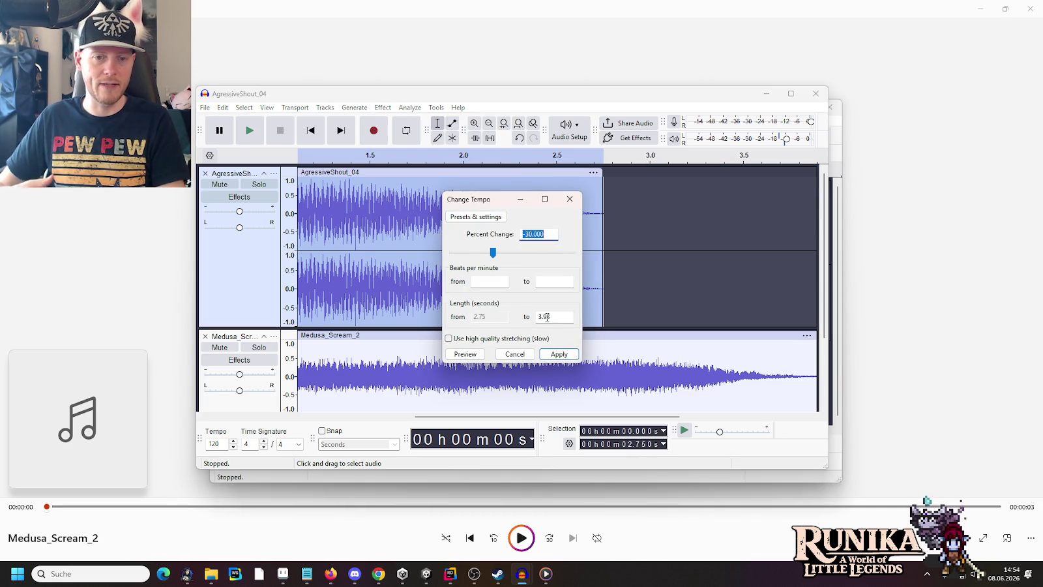
{"action": "left_click", "coordinate": [539, 234]}
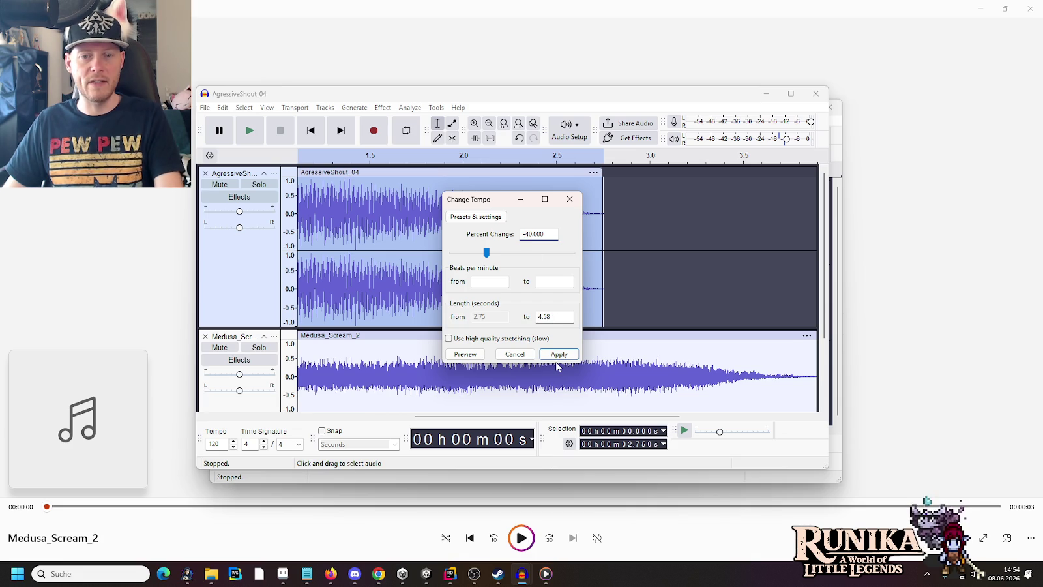
{"action": "left_click", "coordinate": [574, 356]}
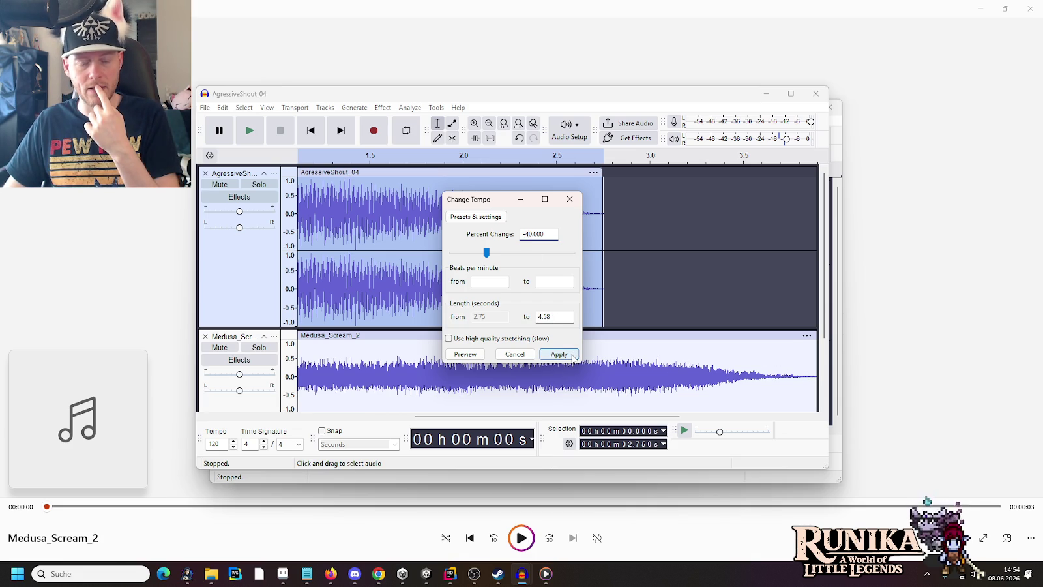
{"action": "left_click", "coordinate": [465, 354]}
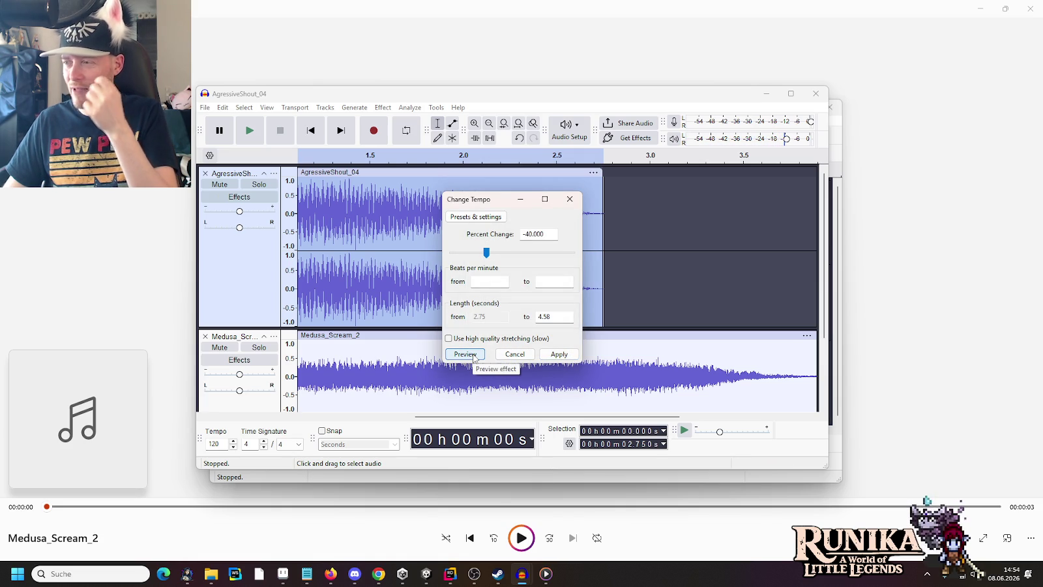
{"action": "left_click", "coordinate": [514, 354]}
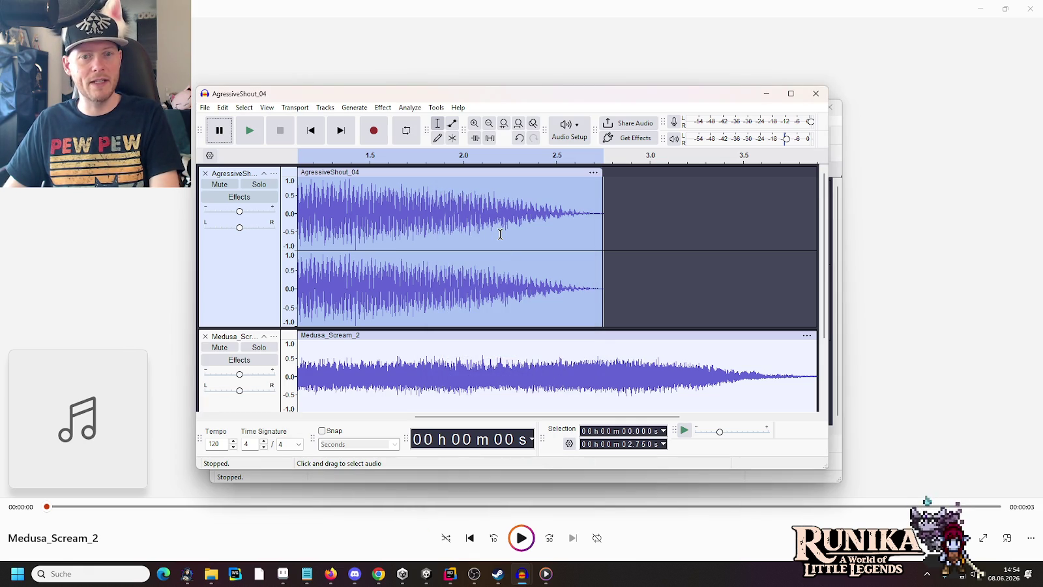
- Apply a -30% tempo change to the shout, stretching it to about 3.93 s
{"action": "left_click", "coordinate": [410, 107]}
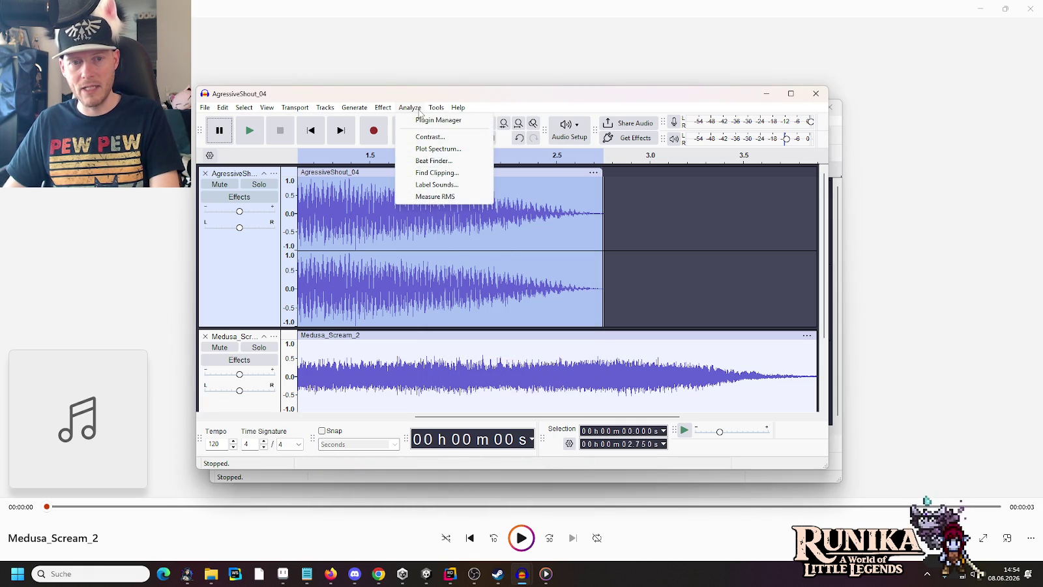
{"action": "mouse_move", "coordinate": [382, 107]}
{"action": "mouse_move", "coordinate": [435, 214]}
{"action": "left_click", "coordinate": [546, 230]}
{"action": "left_click", "coordinate": [526, 233]}
{"action": "left_click", "coordinate": [475, 356]}
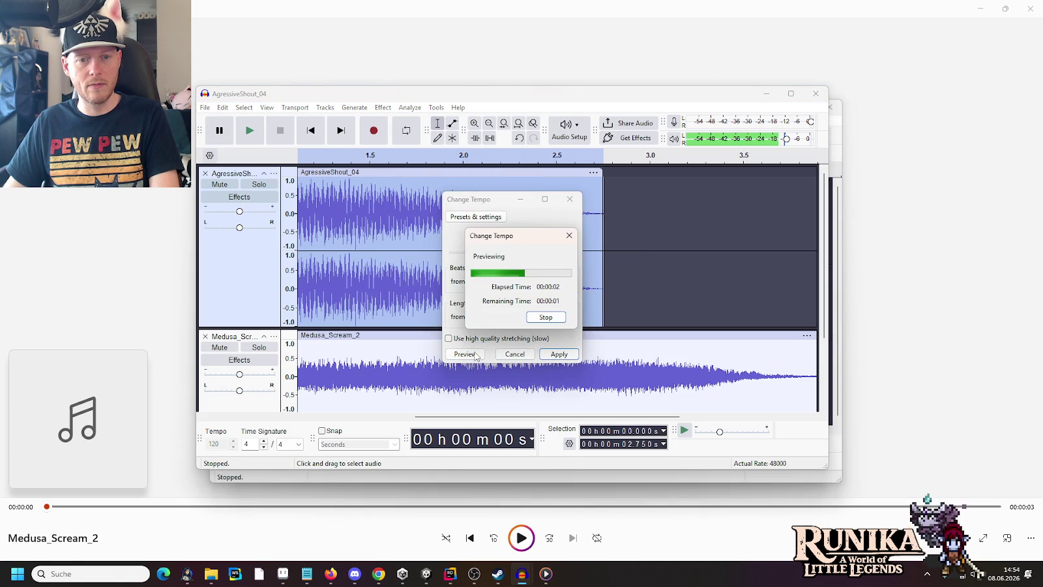
{"action": "left_click", "coordinate": [559, 354]}
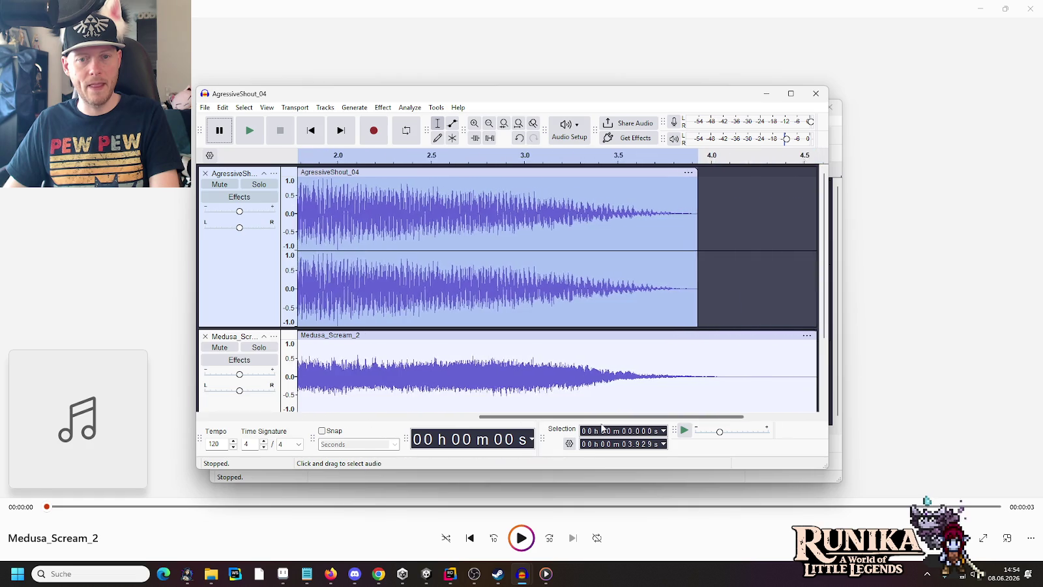
{"action": "left_click_drag", "start_coordinate": [538, 417], "coordinate": [608, 417]}
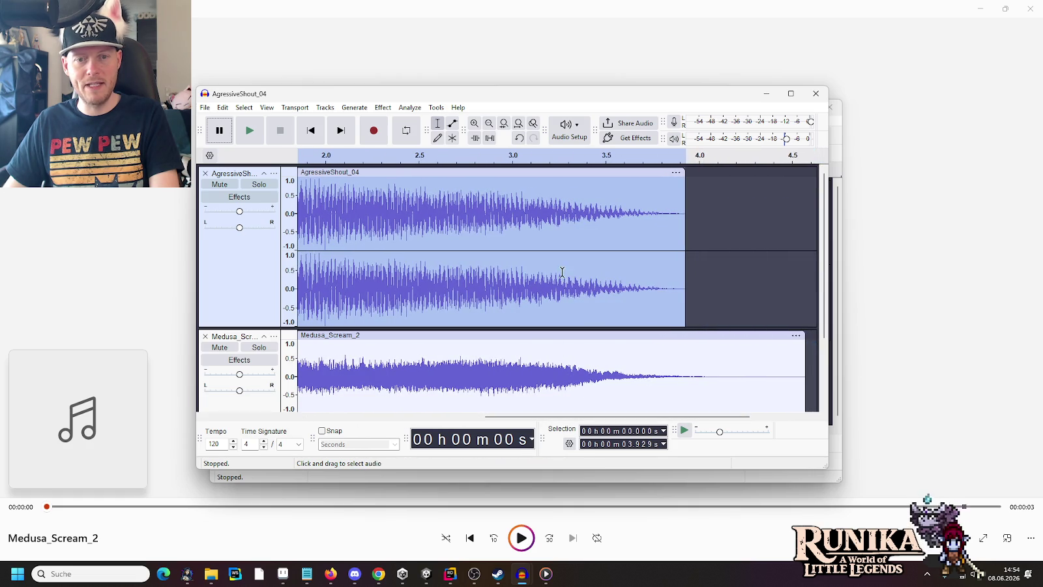
{"action": "mouse_move", "coordinate": [576, 412]}
{"action": "left_mouse_down"}
{"action": "mouse_move", "coordinate": [433, 400]}
{"action": "mouse_move", "coordinate": [401, 415]}
{"action": "left_mouse_up"}
{"action": "left_click", "coordinate": [300, 249]}
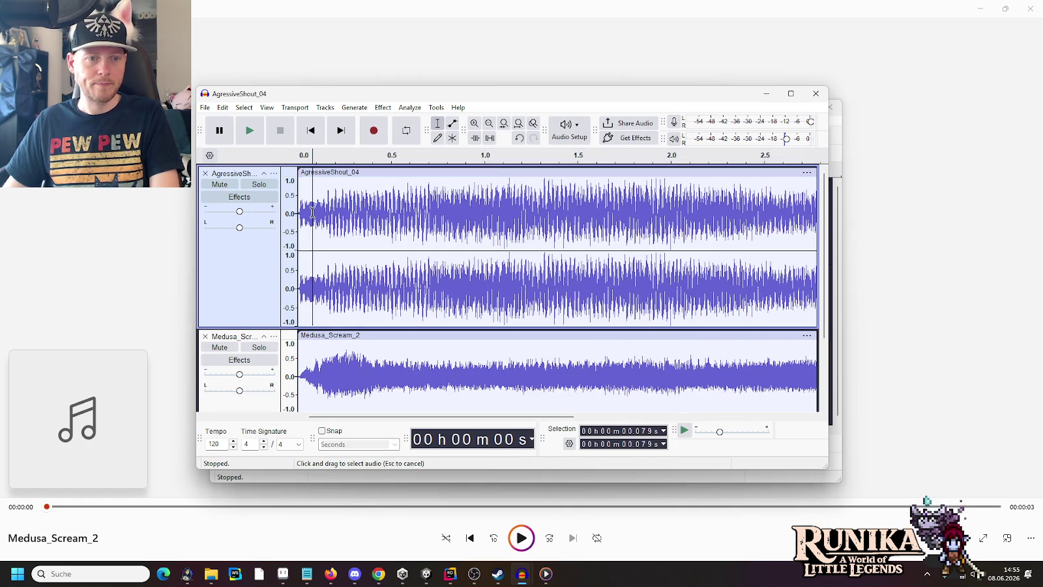
- Play both tracks from the start and browse the Effect menu categories
{"action": "left_click", "coordinate": [249, 131]}
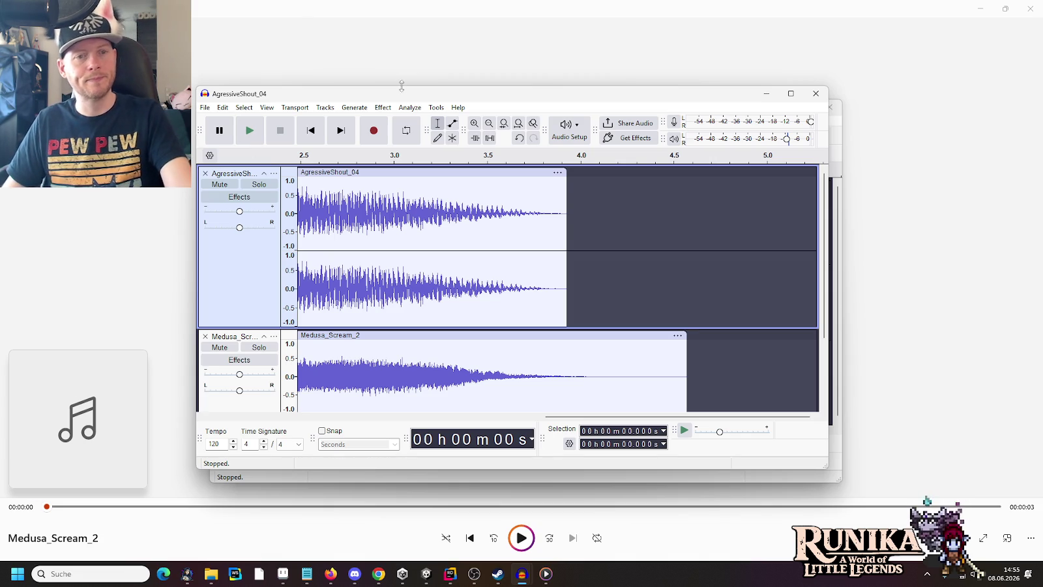
{"action": "left_click", "coordinate": [390, 109]}
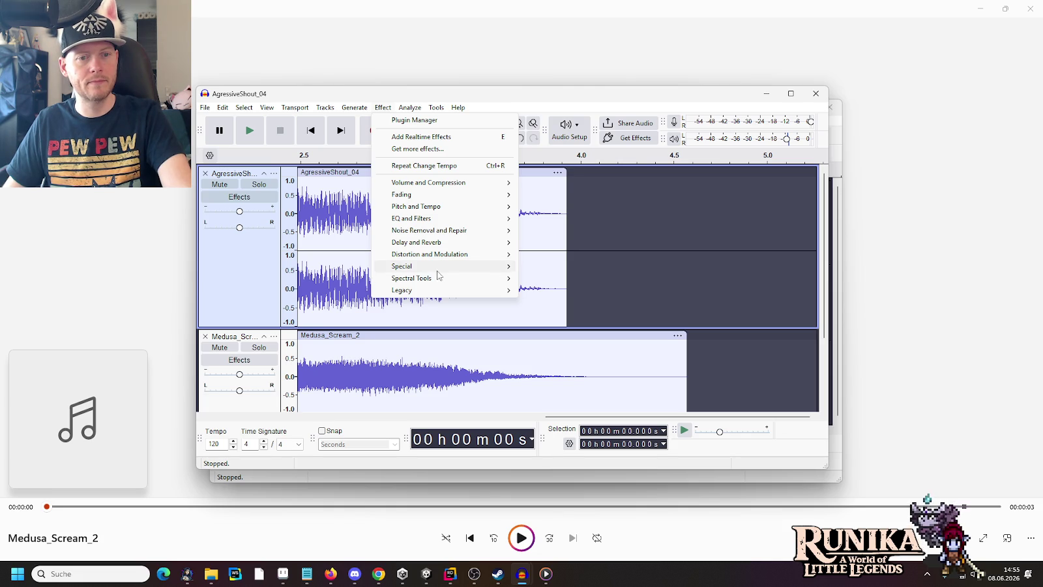
{"action": "mouse_move", "coordinate": [436, 283]}
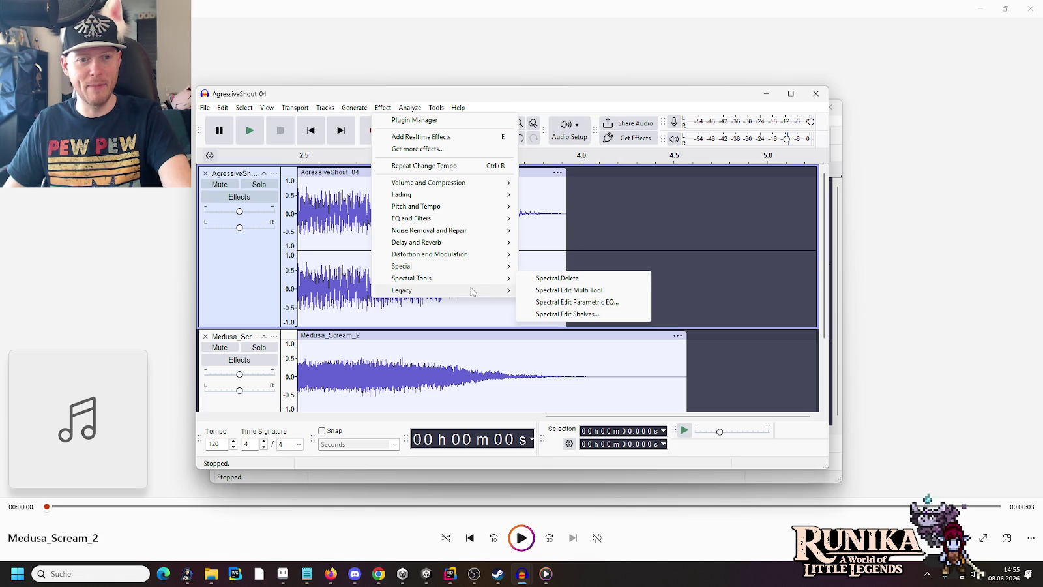
{"action": "mouse_move", "coordinate": [461, 270]}
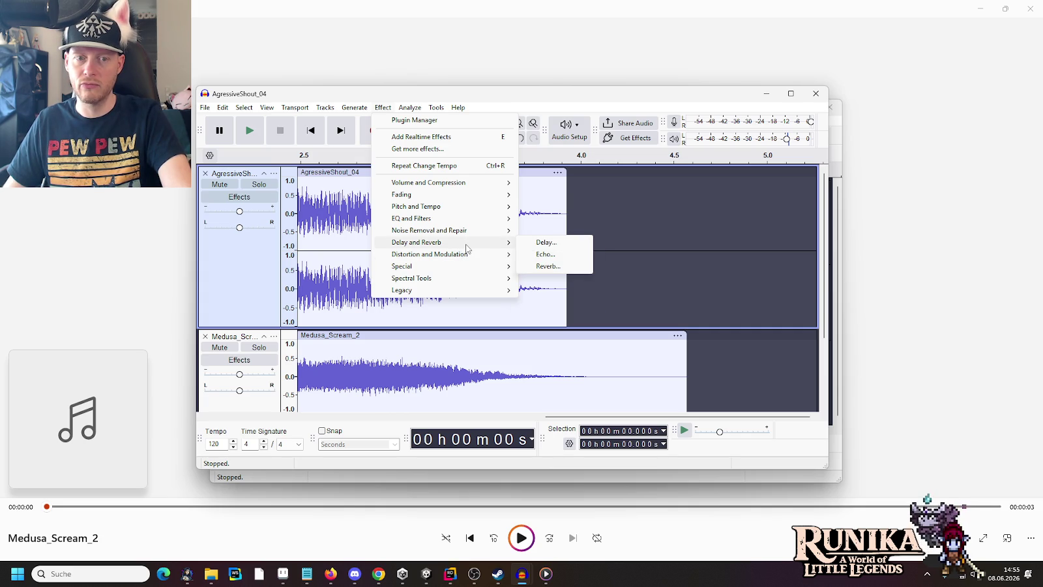
{"action": "mouse_move", "coordinate": [470, 225]}
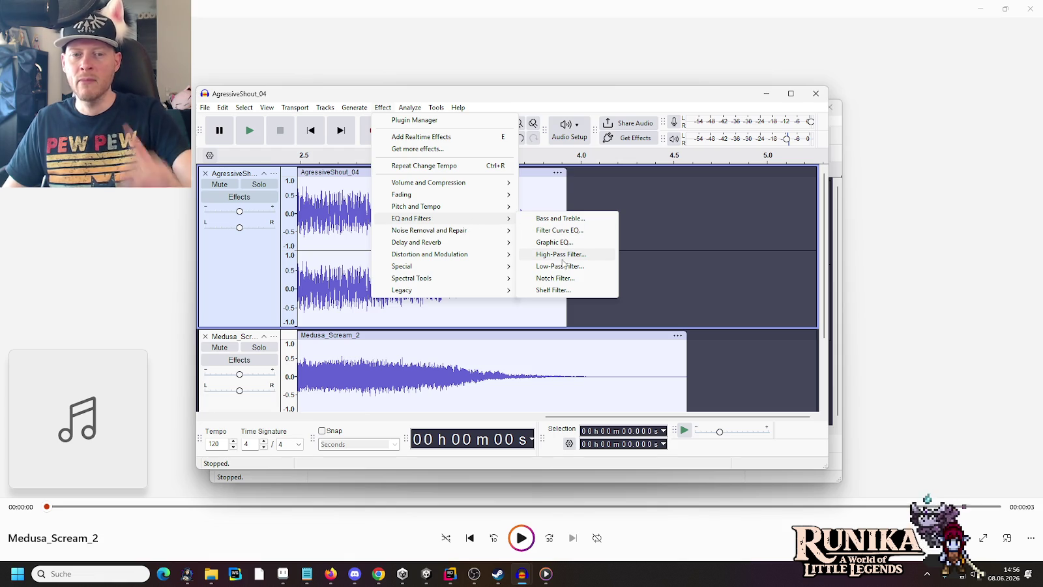
- Select the shout clip and bring up Low-Pass Filter at 1000 Hz, 6 dB
{"action": "left_click", "coordinate": [349, 172]}
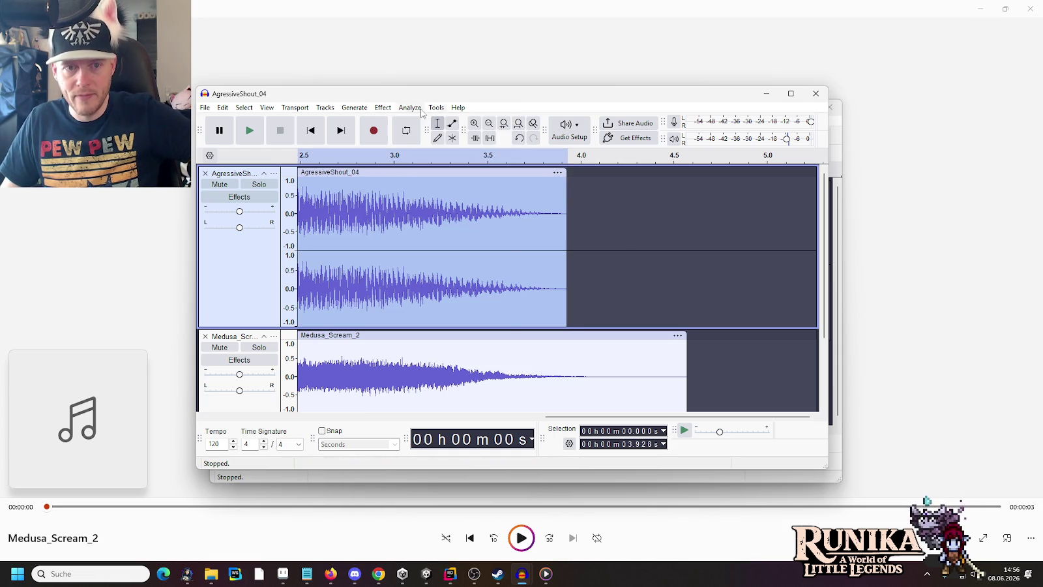
{"action": "left_click", "coordinate": [410, 107]}
{"action": "mouse_move", "coordinate": [383, 107]}
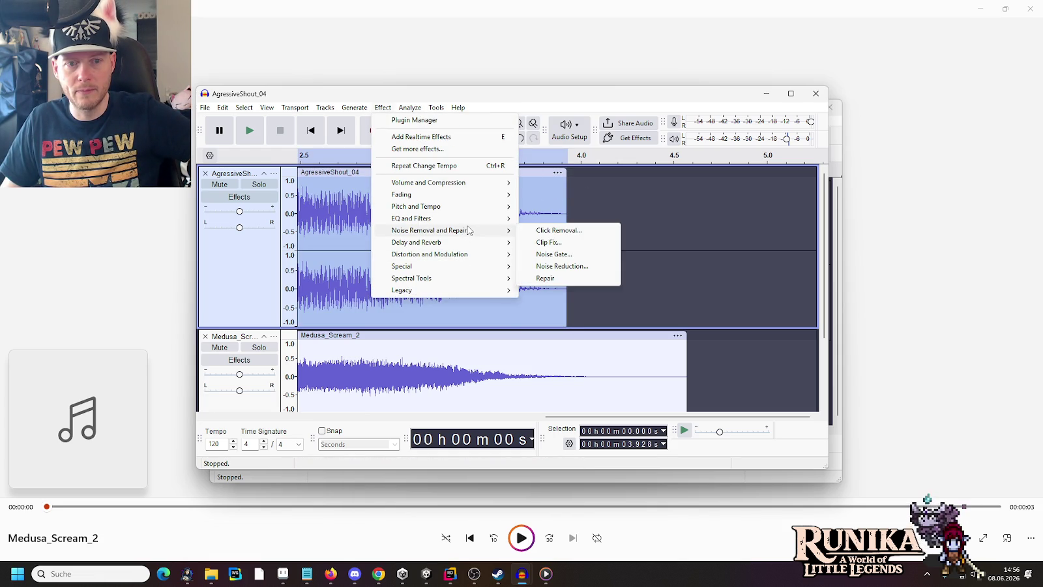
{"action": "left_click", "coordinate": [558, 266]}
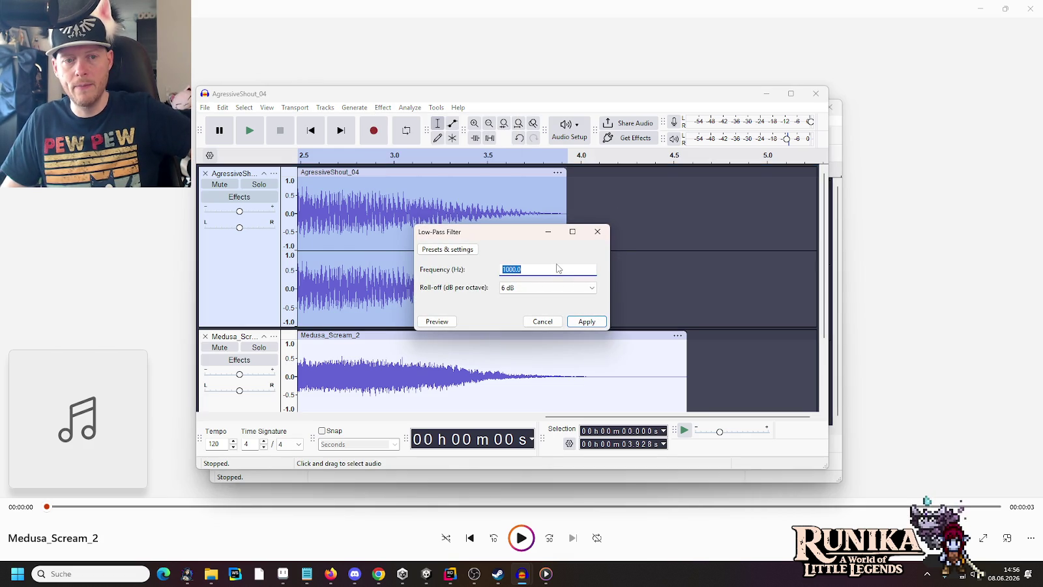
- Preview and apply a 1000 Hz low-pass filter with 6 dB roll-off to the shout
{"action": "left_click", "coordinate": [436, 322]}
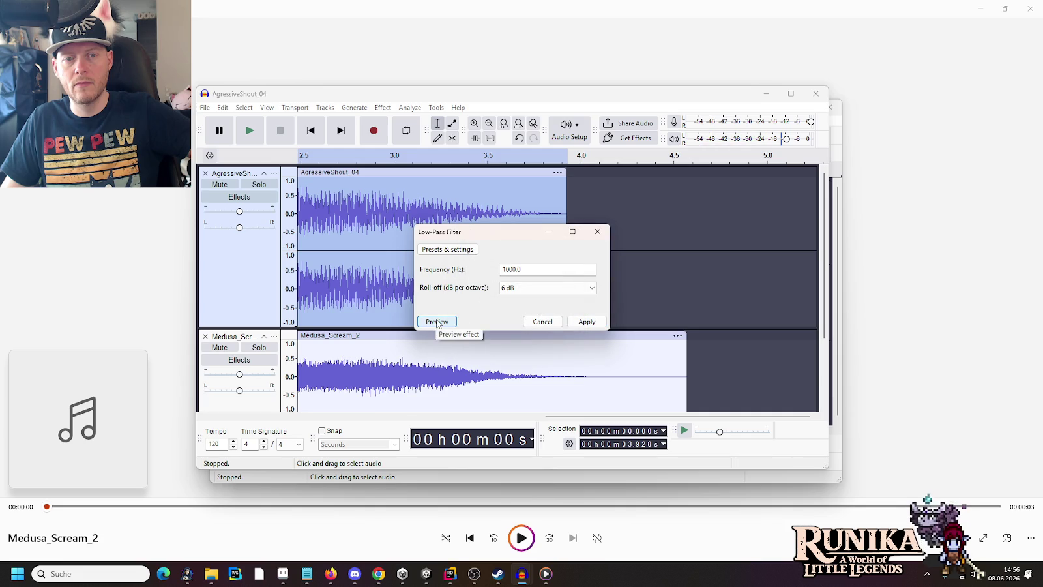
{"action": "left_click", "coordinate": [515, 288]}
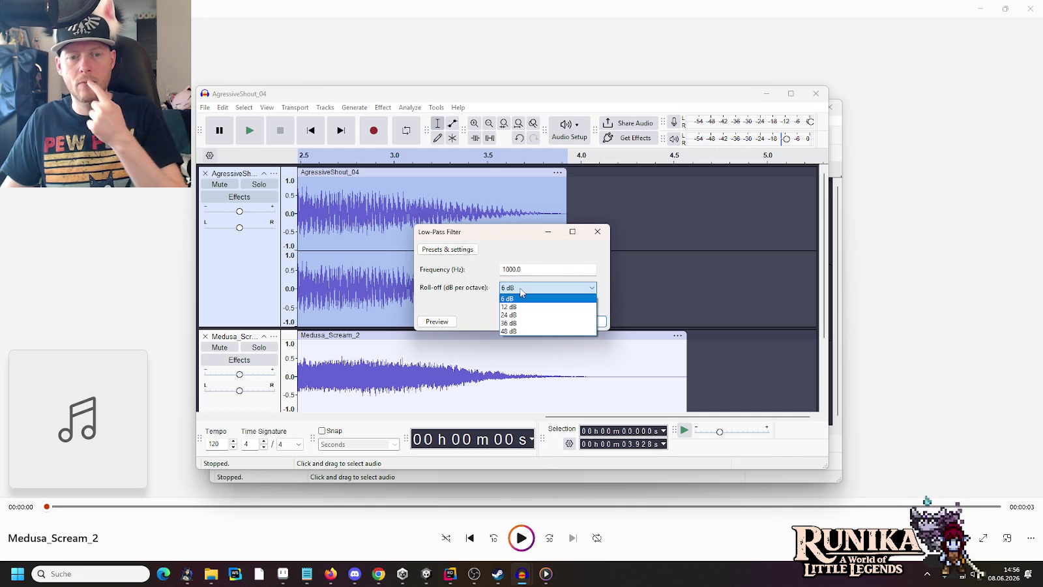
{"action": "left_click", "coordinate": [522, 292]}
{"action": "left_click", "coordinate": [522, 292]}
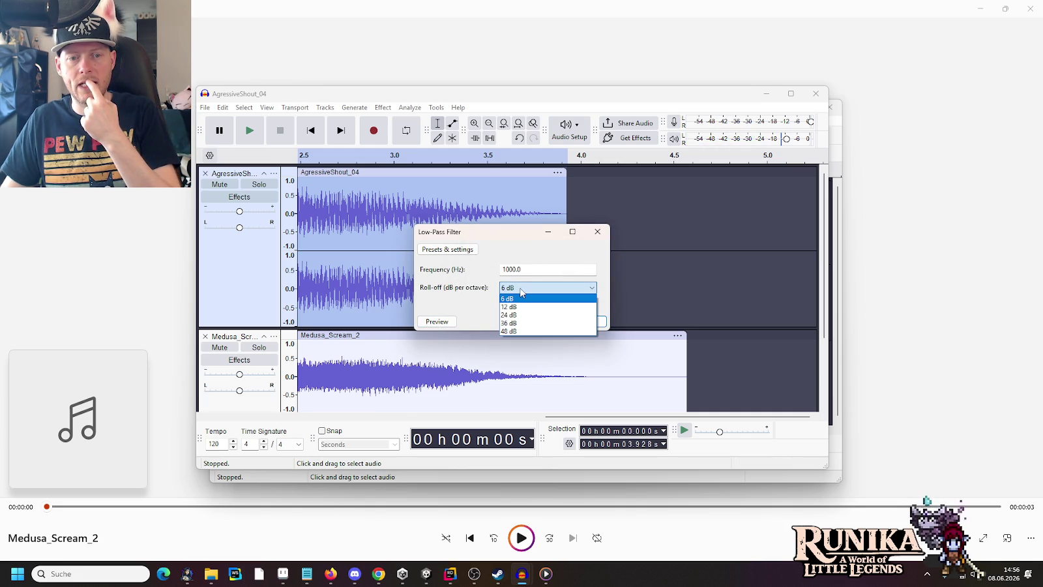
{"action": "left_click", "coordinate": [453, 290]}
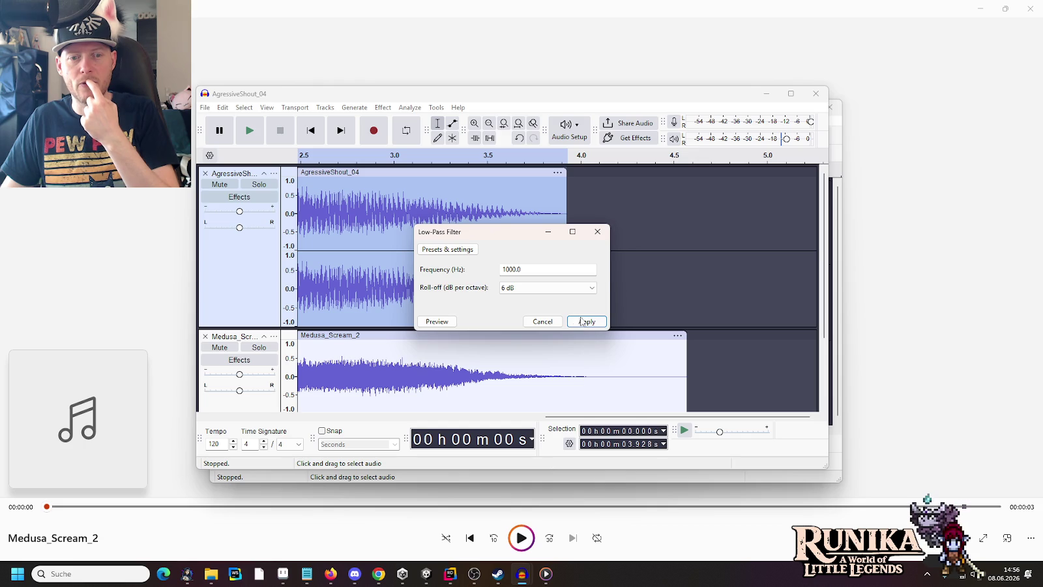
{"action": "left_click", "coordinate": [582, 322]}
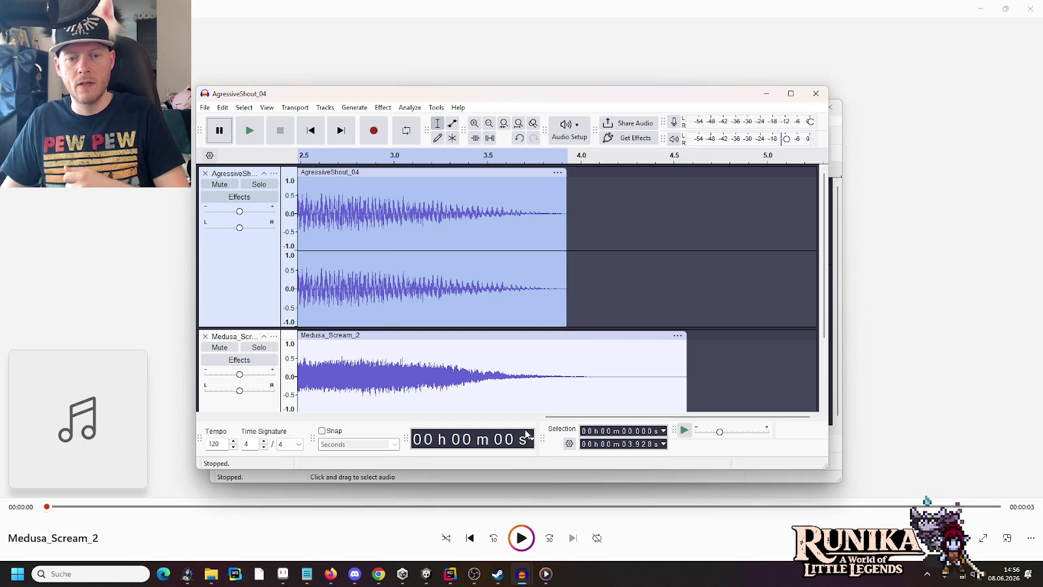
{"action": "left_click", "coordinate": [522, 416]}
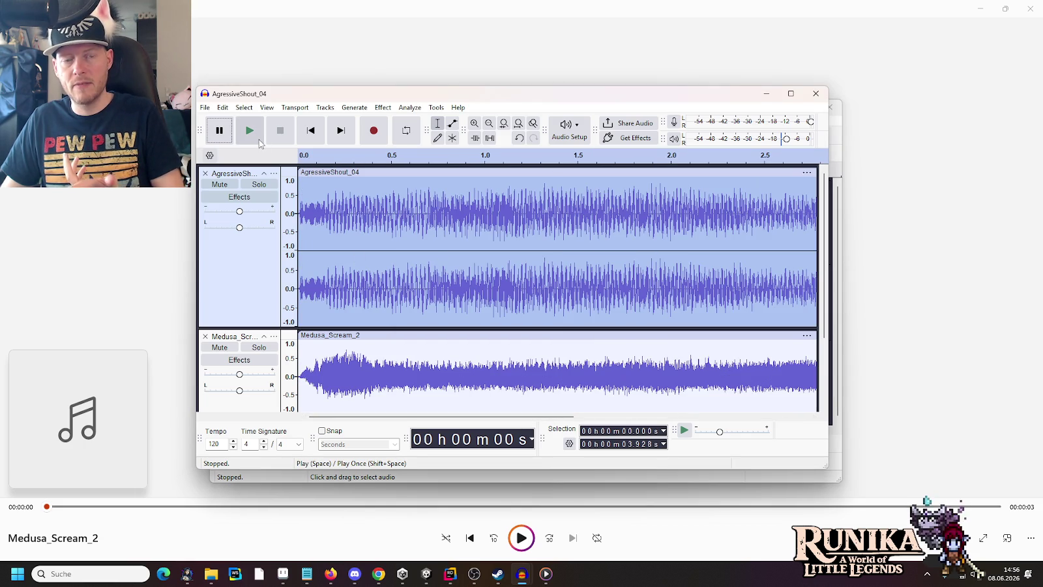
- Play the filtered mix, undo the low-pass filter, and replay the unfiltered mix
{"action": "left_click", "coordinate": [259, 141]}
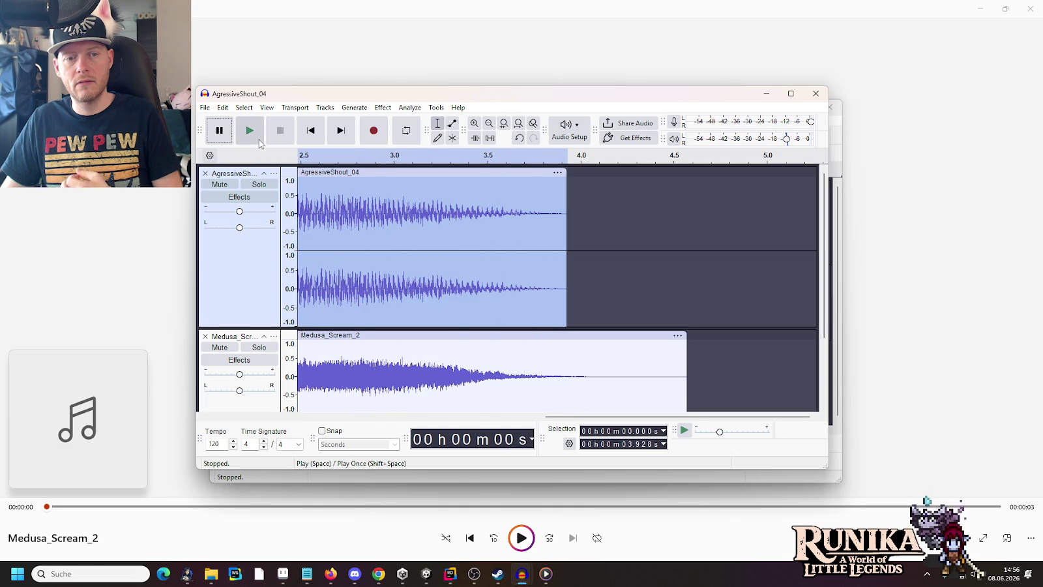
{"action": "key", "text": "ctrl+z"}
{"action": "left_click", "coordinate": [254, 139]}
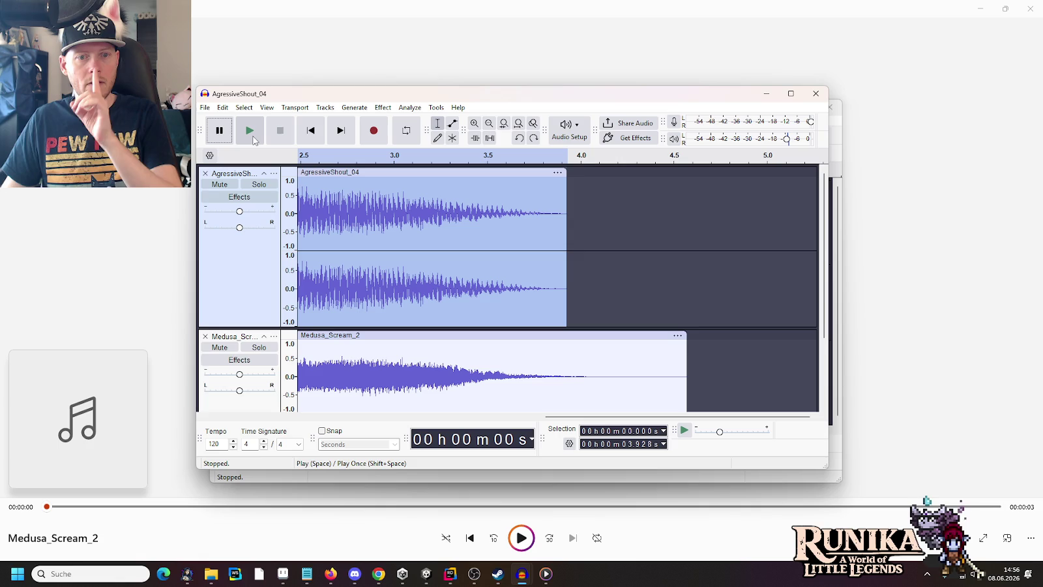
{"action": "left_click", "coordinate": [381, 107]}
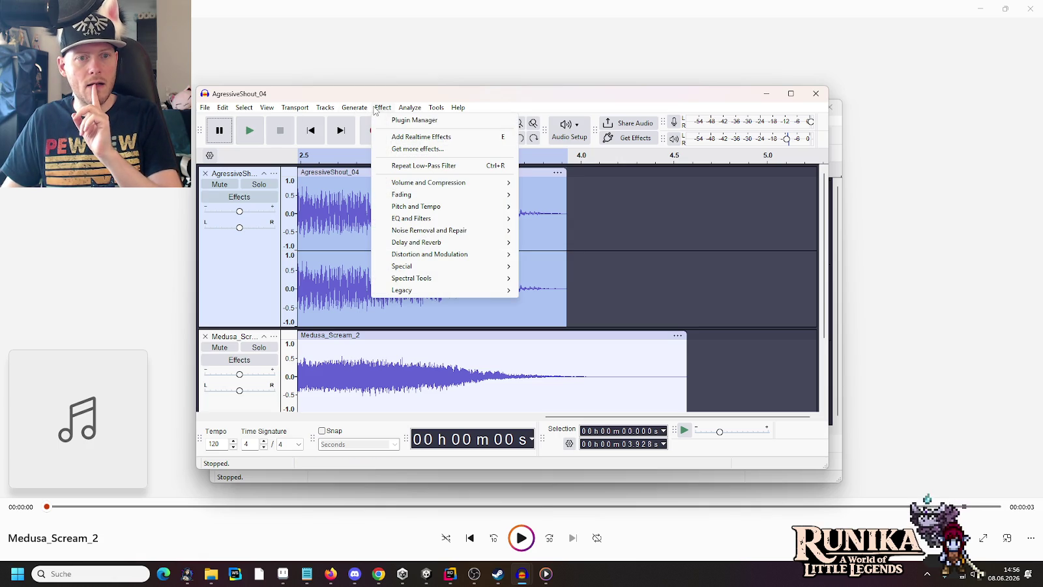
- Apply the low-pass filter to AgressiveShout_04, play the mix, then undo it
{"action": "mouse_move", "coordinate": [447, 222]}
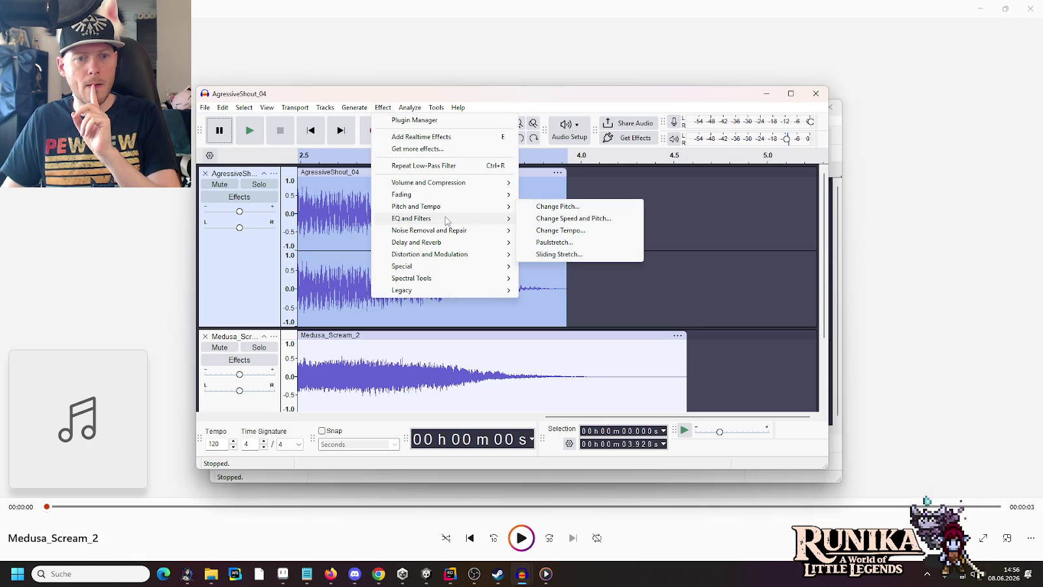
{"action": "left_click", "coordinate": [561, 266]}
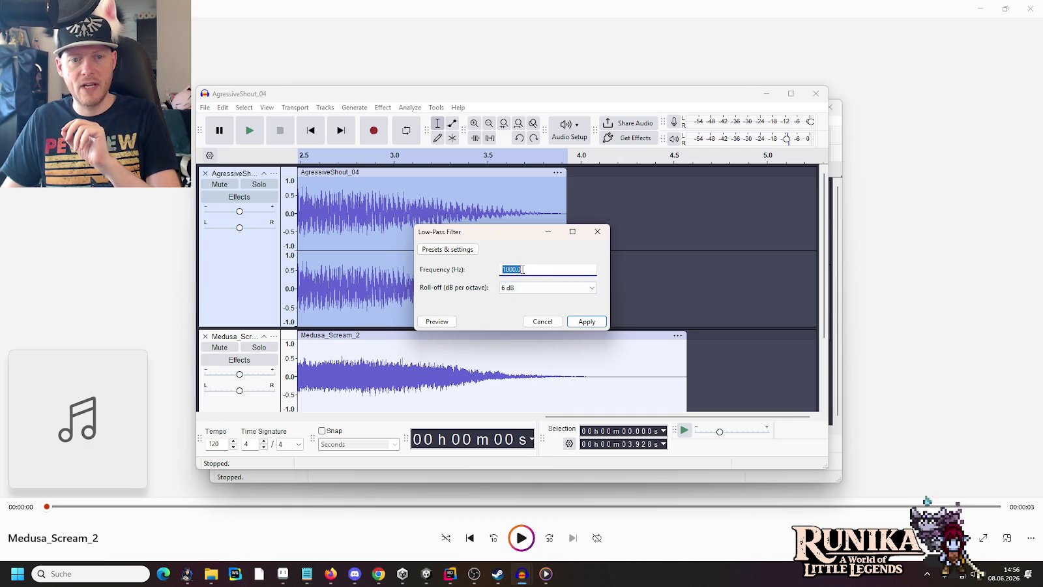
{"action": "left_click", "coordinate": [576, 322]}
{"action": "left_click", "coordinate": [250, 132]}
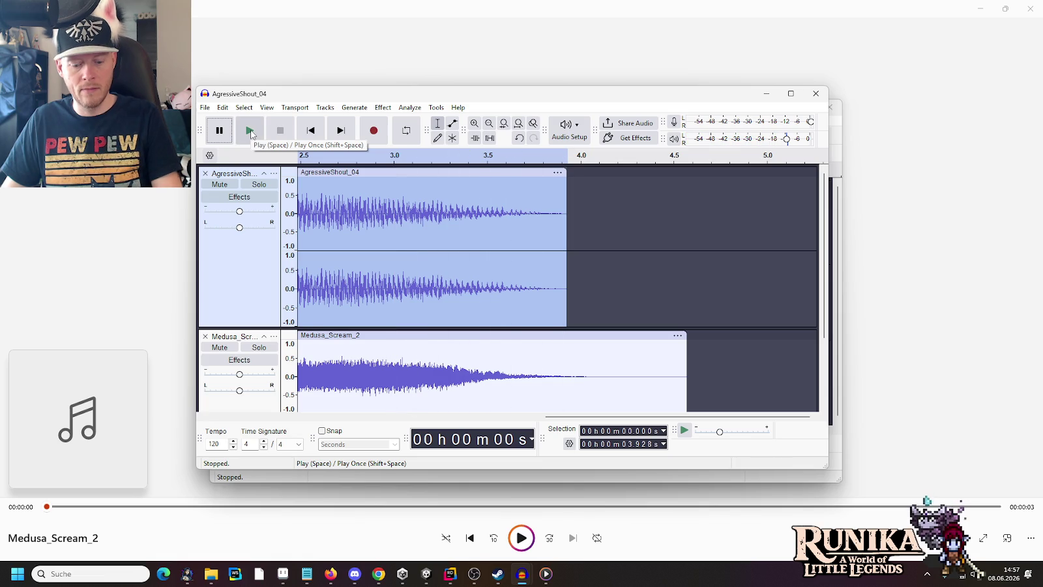
{"action": "key", "text": "ctrl+z"}
- Reapply a 500 Hz low-pass filter to the shout and replay the mix twice
{"action": "left_click", "coordinate": [382, 106]}
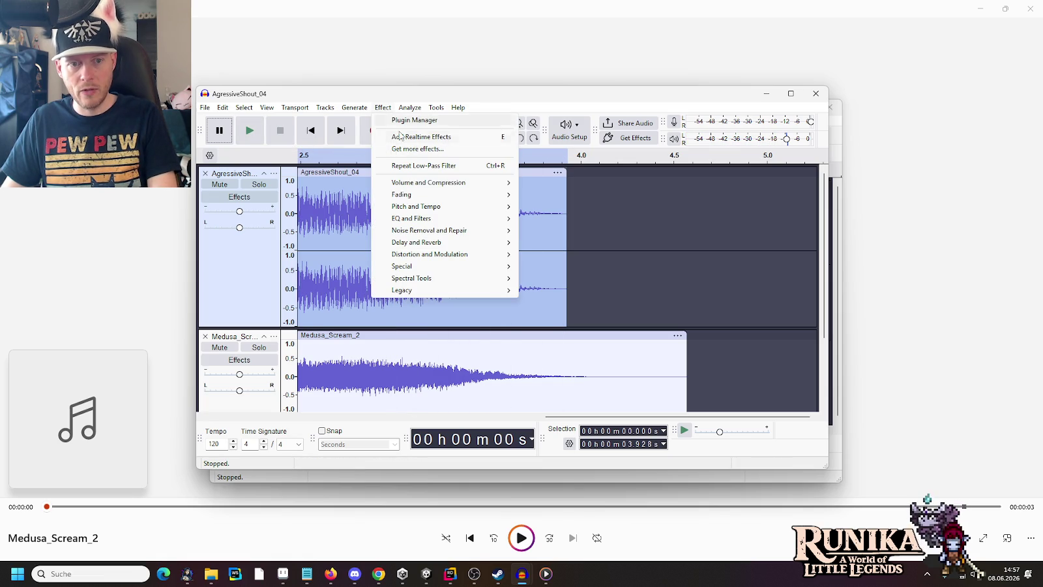
{"action": "mouse_move", "coordinate": [444, 209]}
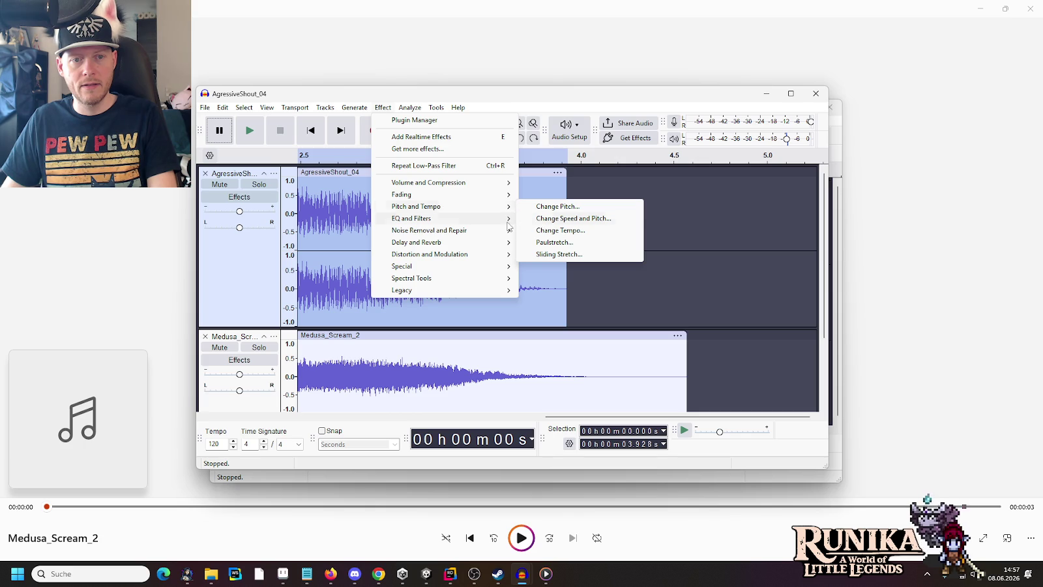
{"action": "left_click", "coordinate": [560, 266]}
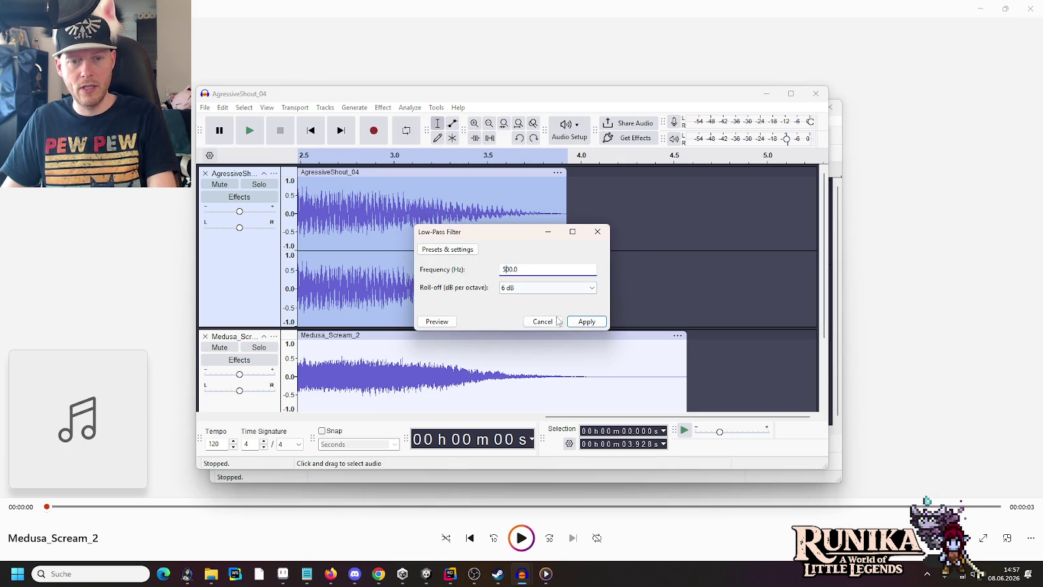
{"action": "left_click", "coordinate": [586, 322]}
{"action": "left_click", "coordinate": [250, 132]}
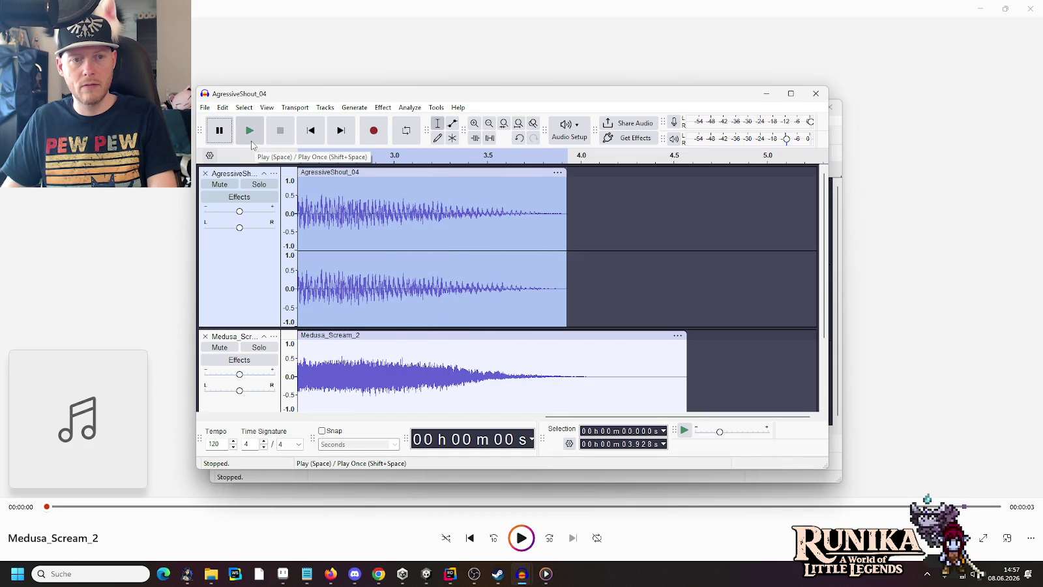
{"action": "left_click", "coordinate": [250, 140]}
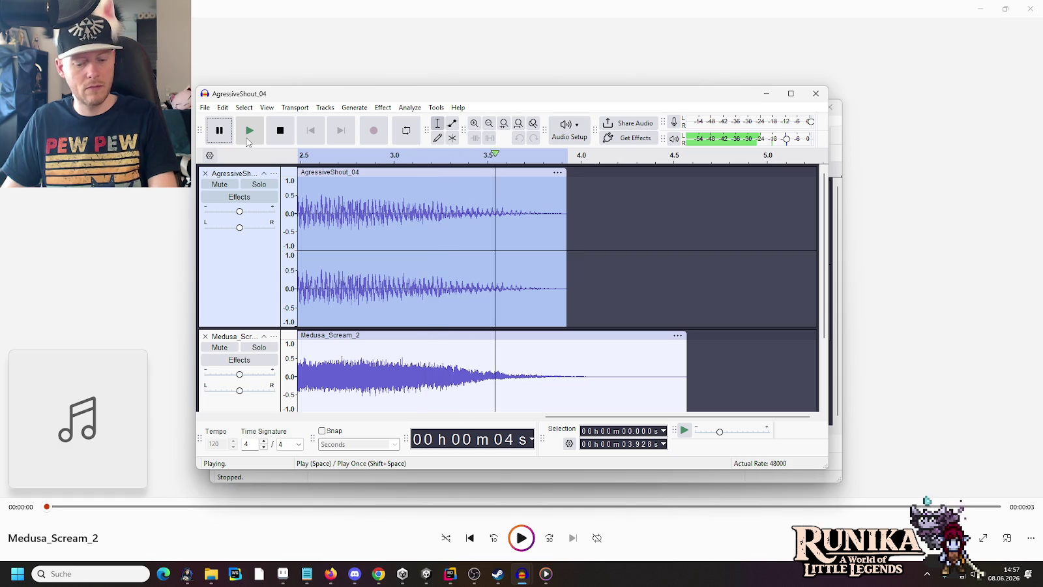
- Apply a 1000 Hz low-pass filter to AgressiveShout_04, play the mix, then undo it
{"action": "left_click", "coordinate": [387, 108]}
{"action": "mouse_move", "coordinate": [450, 218]}
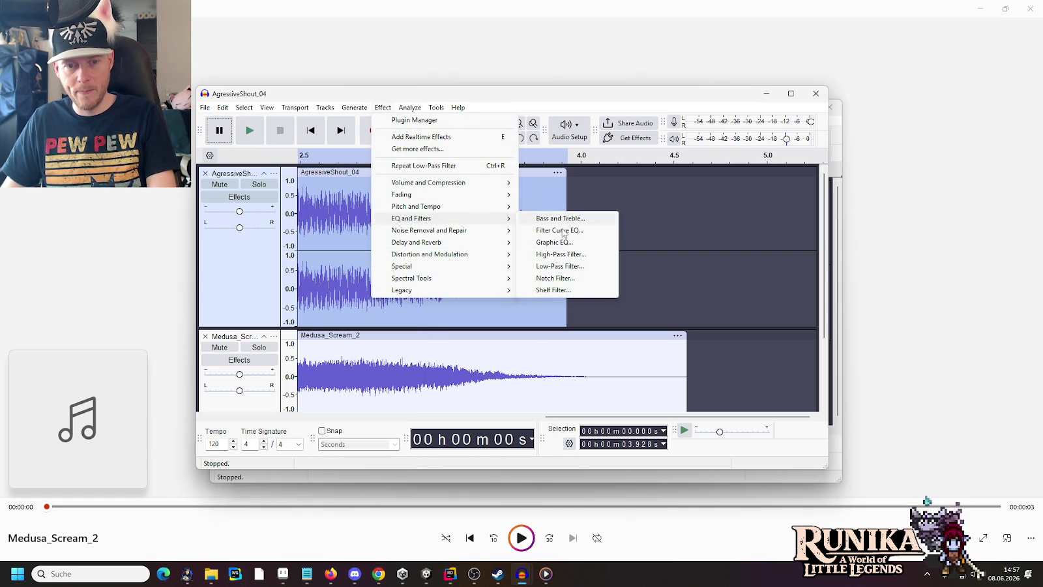
{"action": "left_click", "coordinate": [567, 266]}
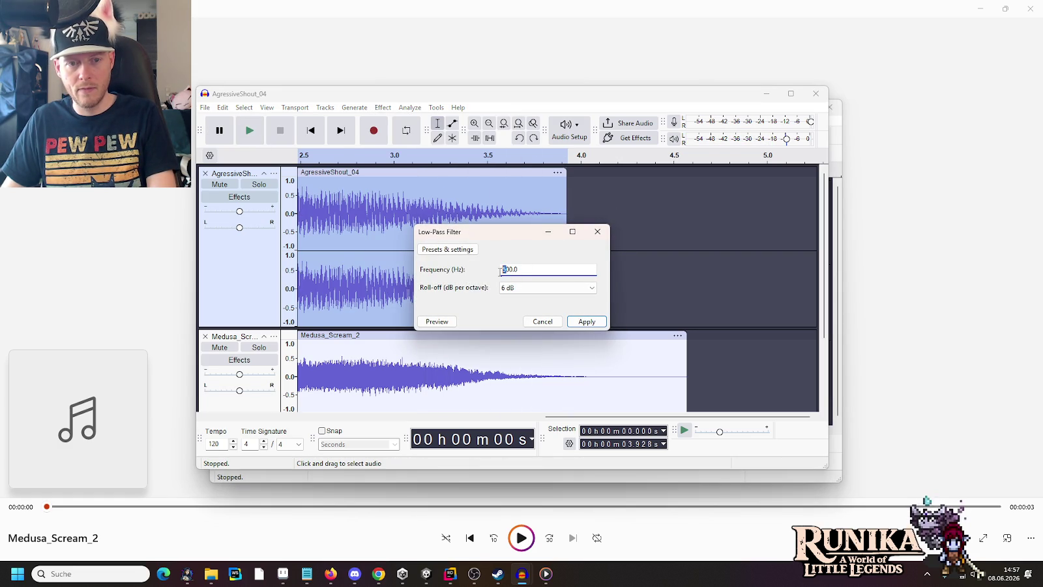
{"action": "left_click", "coordinate": [573, 320]}
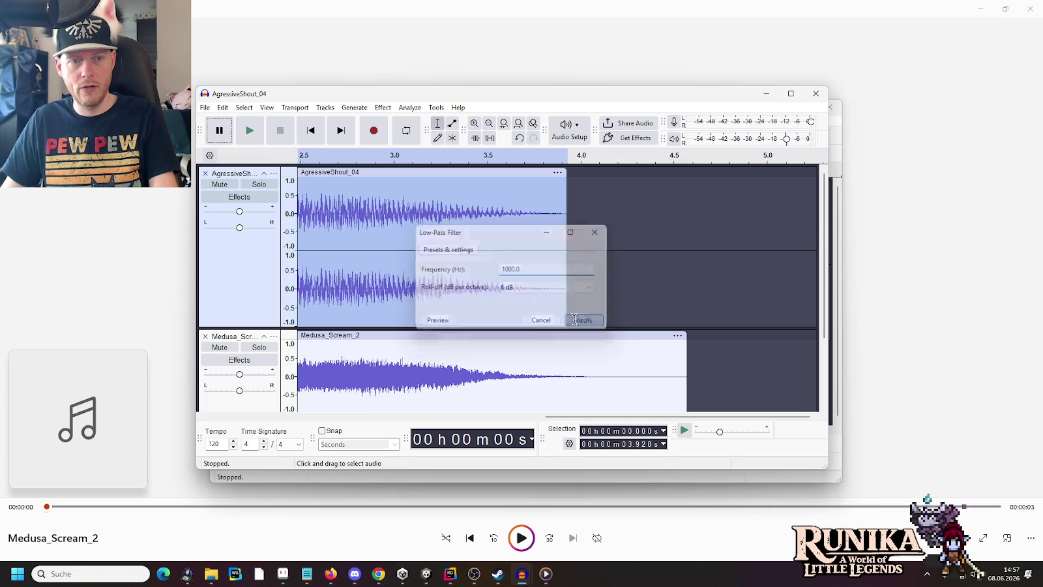
{"action": "left_click", "coordinate": [249, 132]}
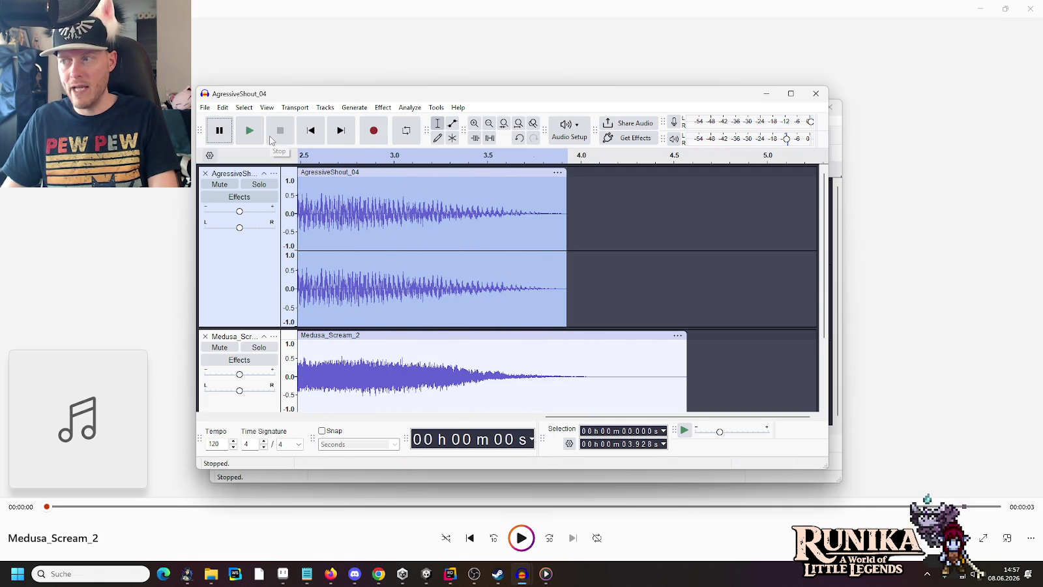
{"action": "key", "text": "ctrl+z"}
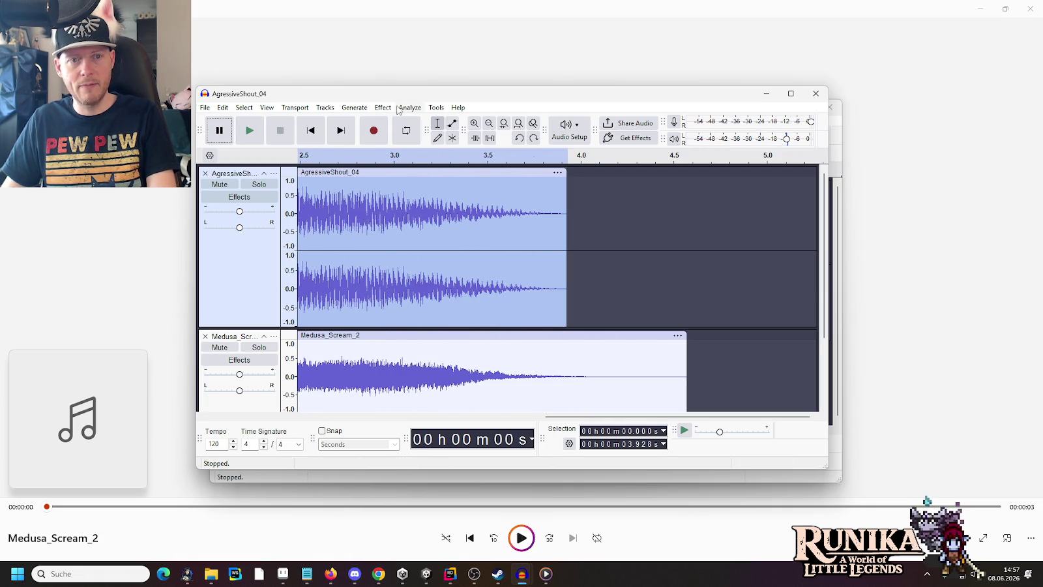
- Reapply the 1000 Hz low-pass filter to the shout and play the mix again
{"action": "left_click", "coordinate": [388, 107]}
{"action": "mouse_move", "coordinate": [425, 220]}
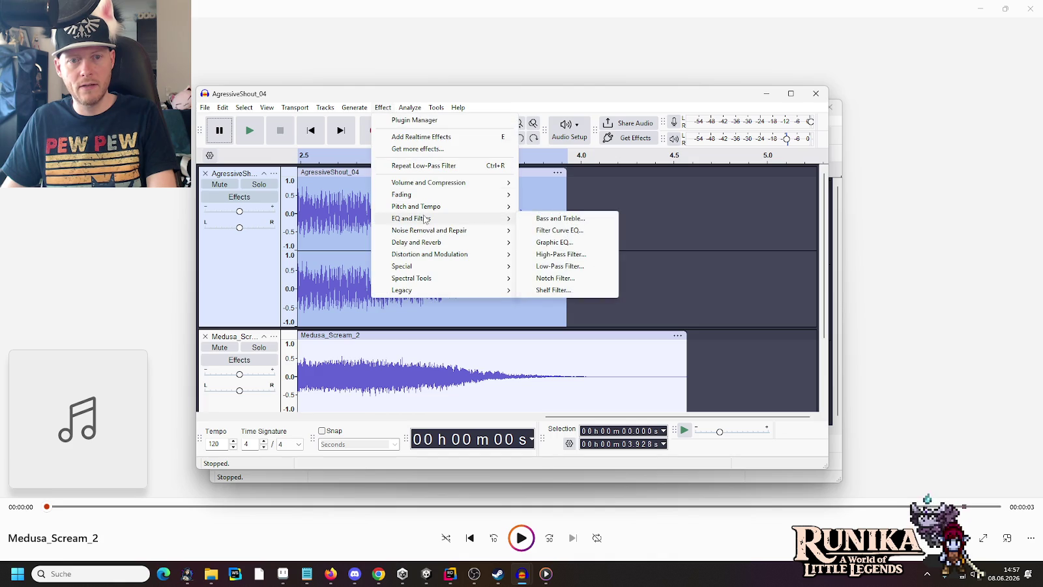
{"action": "left_click", "coordinate": [544, 263]}
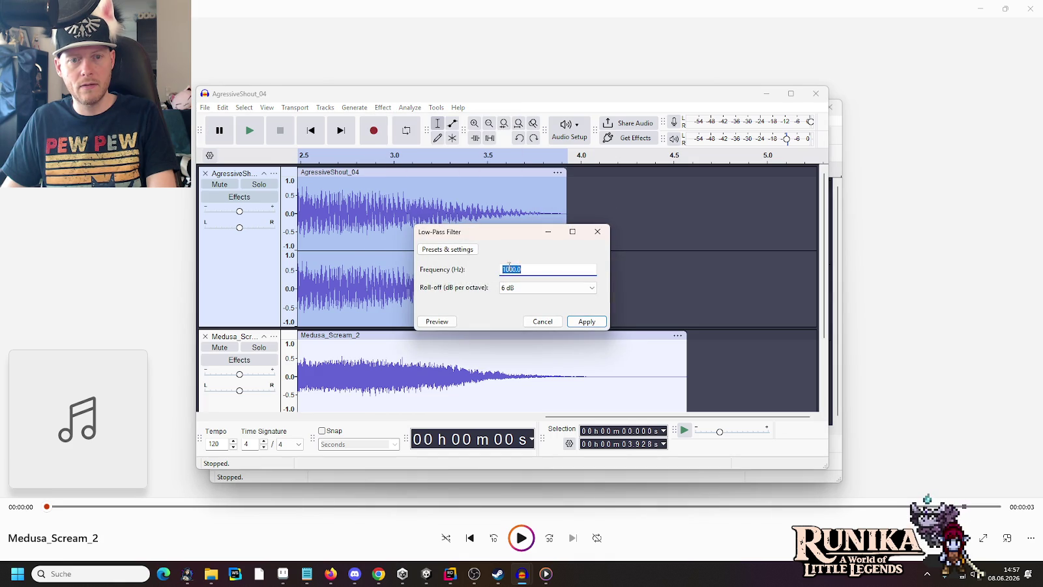
{"action": "left_click", "coordinate": [574, 322]}
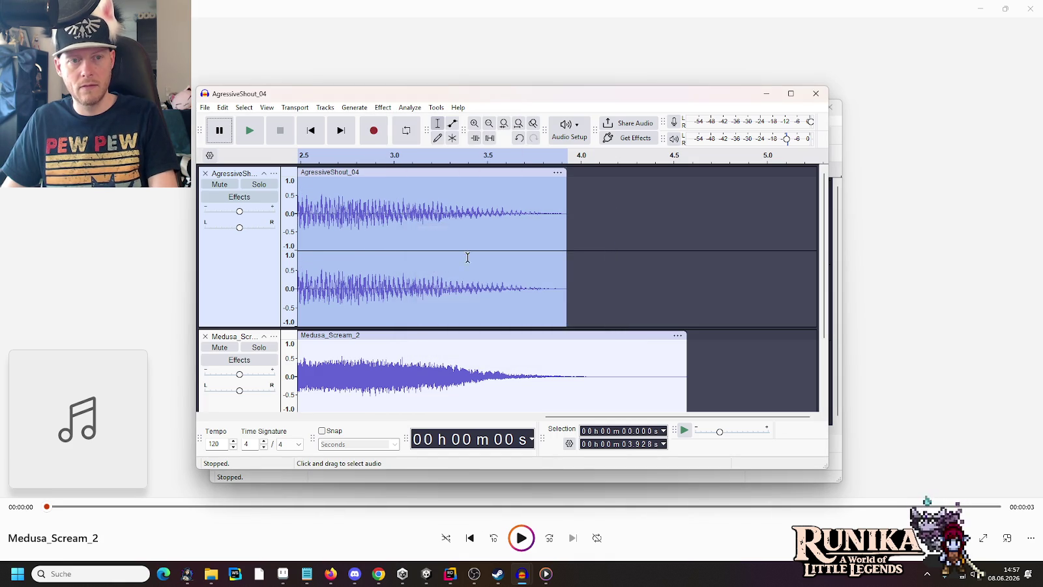
{"action": "left_click", "coordinate": [250, 136]}
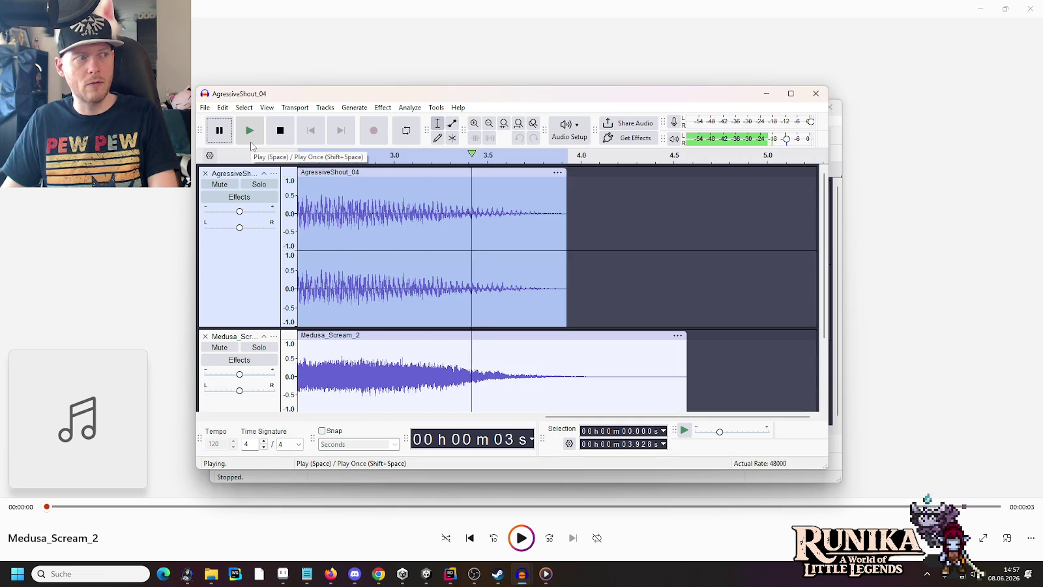
- Low-pass filter AgressiveShout_04 at 250 Hz and play the mix
{"action": "left_click", "coordinate": [409, 107]}
{"action": "left_click", "coordinate": [382, 107]}
{"action": "mouse_move", "coordinate": [428, 220]}
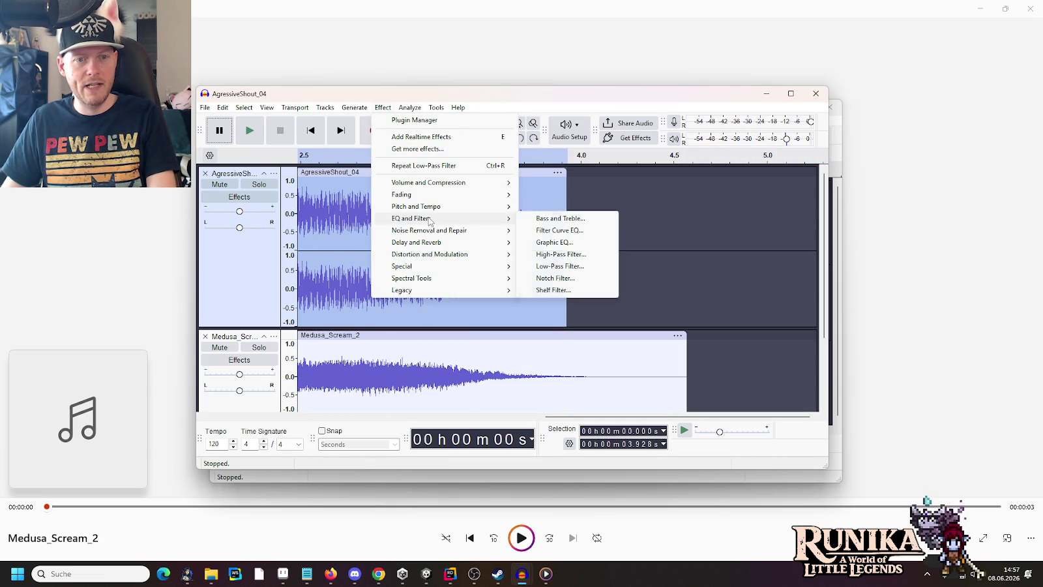
{"action": "left_click", "coordinate": [541, 266]}
{"action": "type", "text": "250.0"}
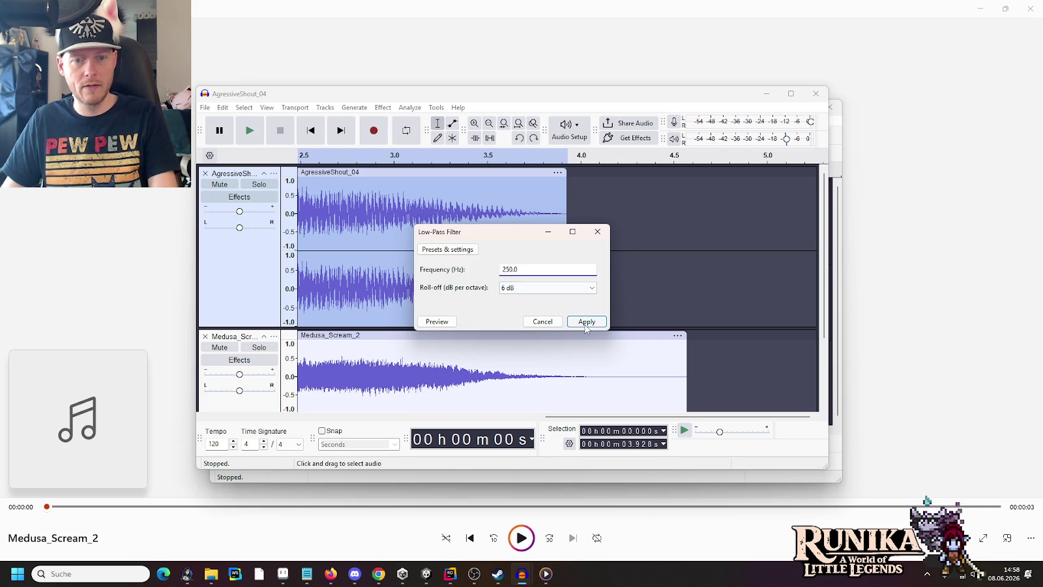
{"action": "left_click", "coordinate": [585, 322]}
{"action": "left_click", "coordinate": [250, 131]}
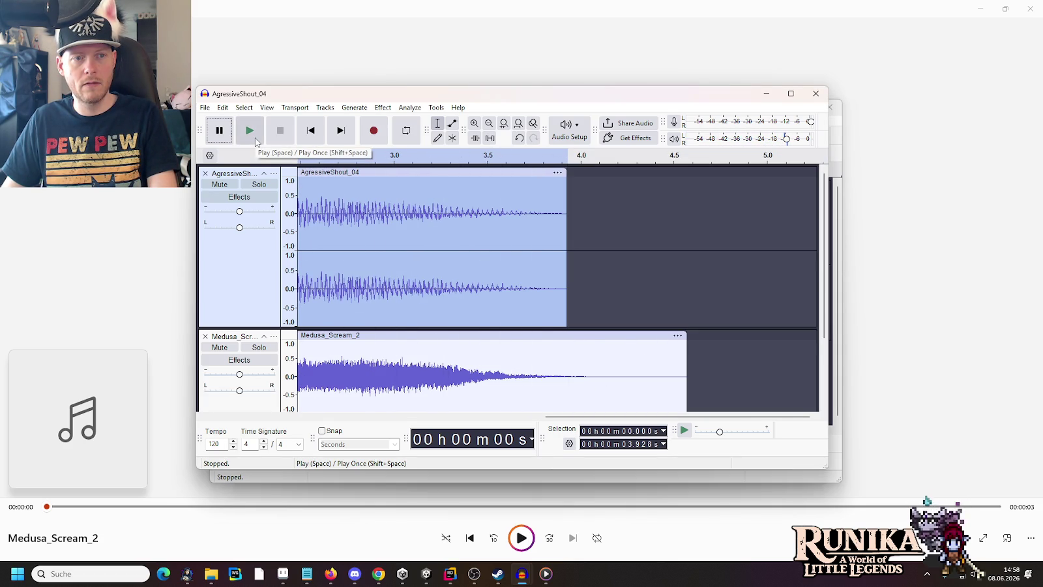
- Compare the mix with the shout track muted, then unmuted
{"action": "left_click", "coordinate": [255, 138]}
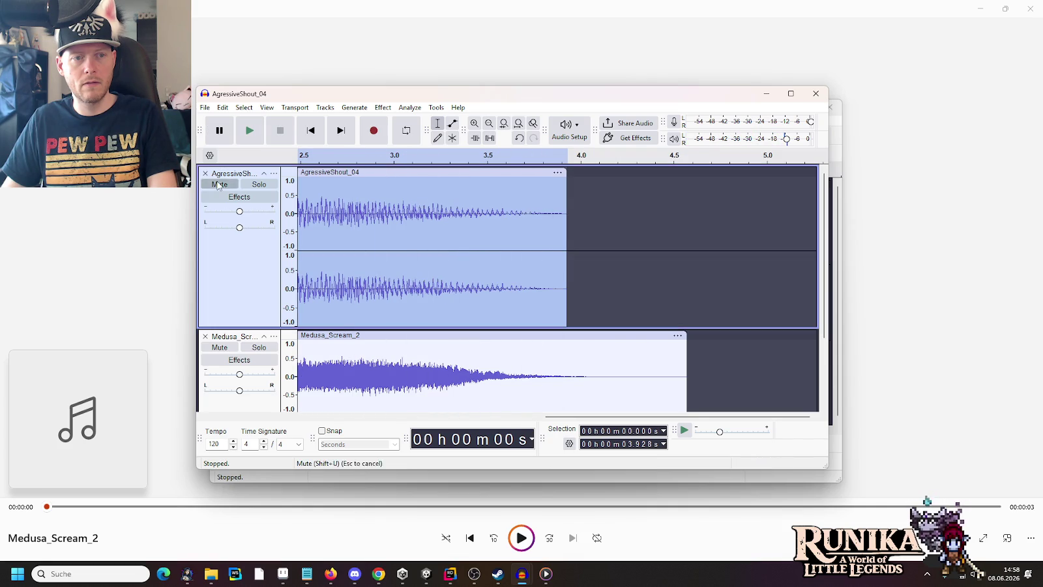
{"action": "left_click", "coordinate": [220, 184]}
{"action": "left_click", "coordinate": [253, 131]}
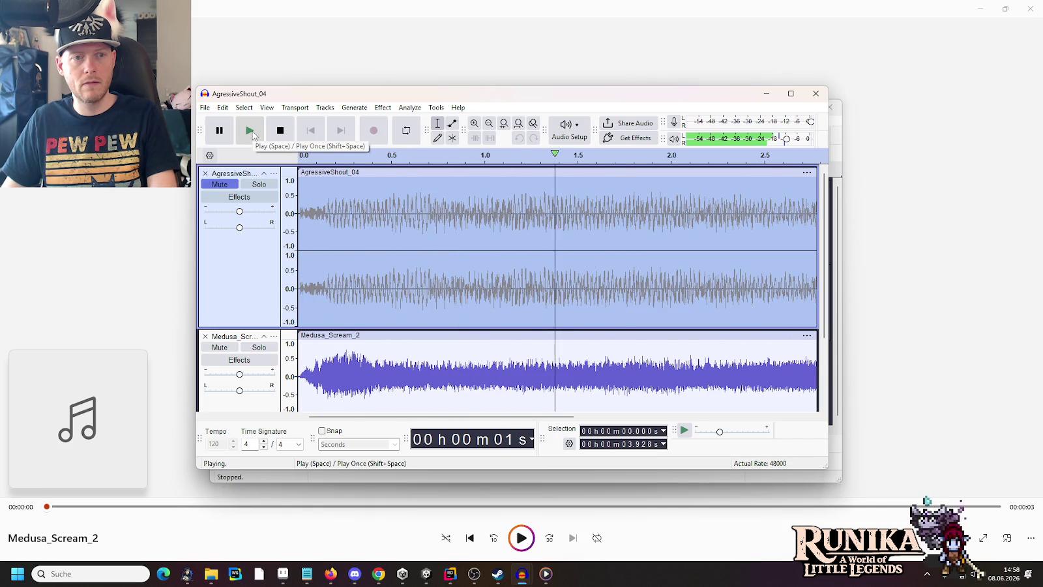
{"action": "left_click", "coordinate": [219, 184]}
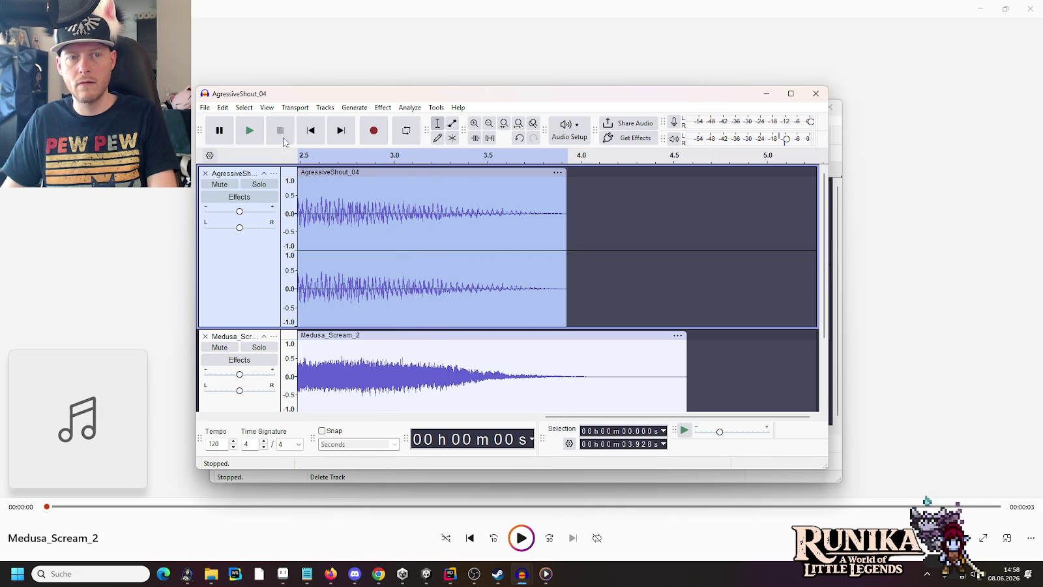
{"action": "left_click", "coordinate": [259, 134]}
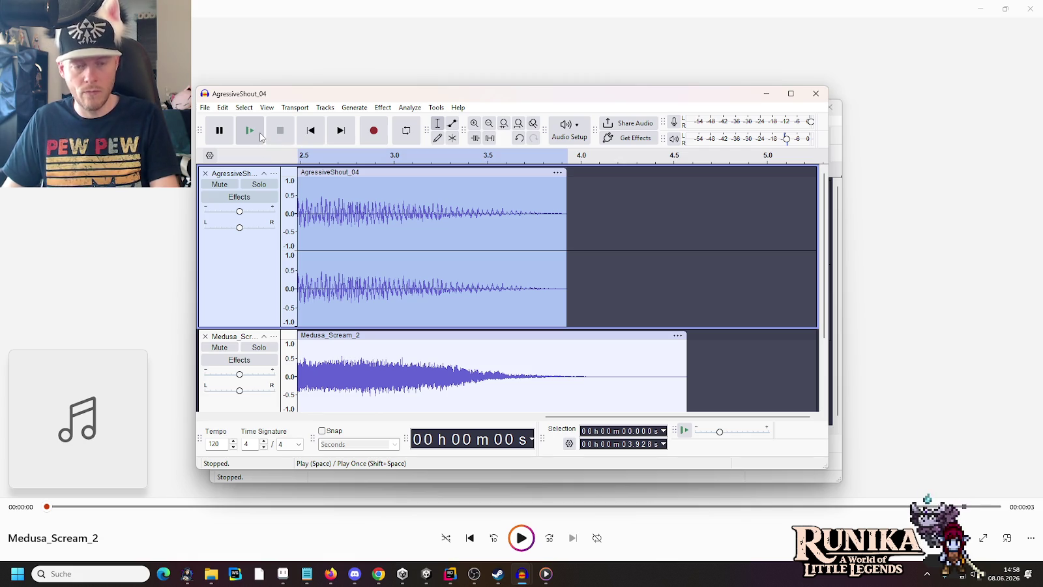
- Undo and reapply the low-pass filter on AgressiveShout_04, playing the mix twice
{"action": "key", "text": "ctrl+r"}
{"action": "left_click", "coordinate": [416, 109]}
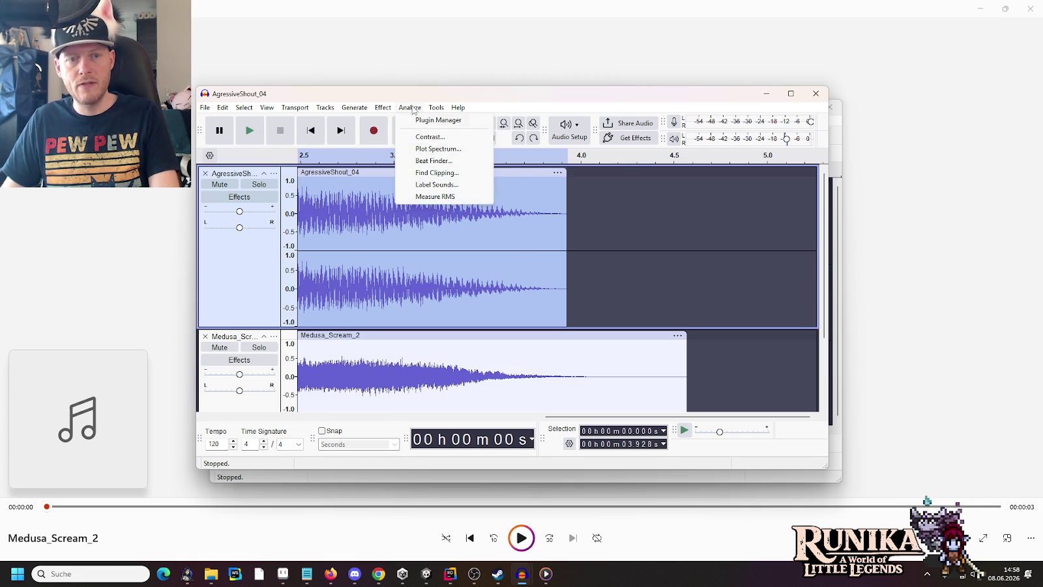
{"action": "mouse_move", "coordinate": [421, 220]}
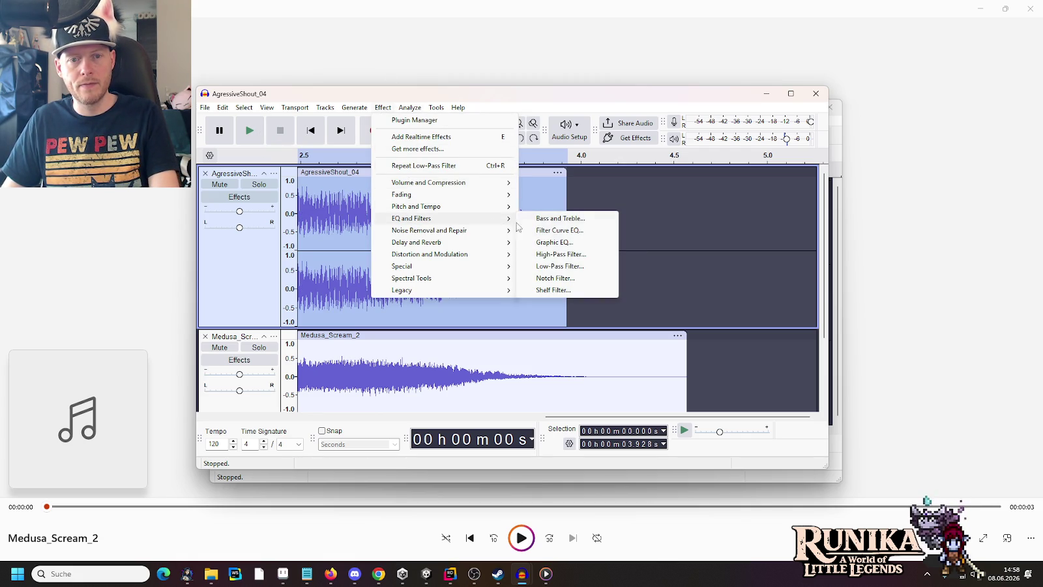
{"action": "left_click", "coordinate": [561, 266]}
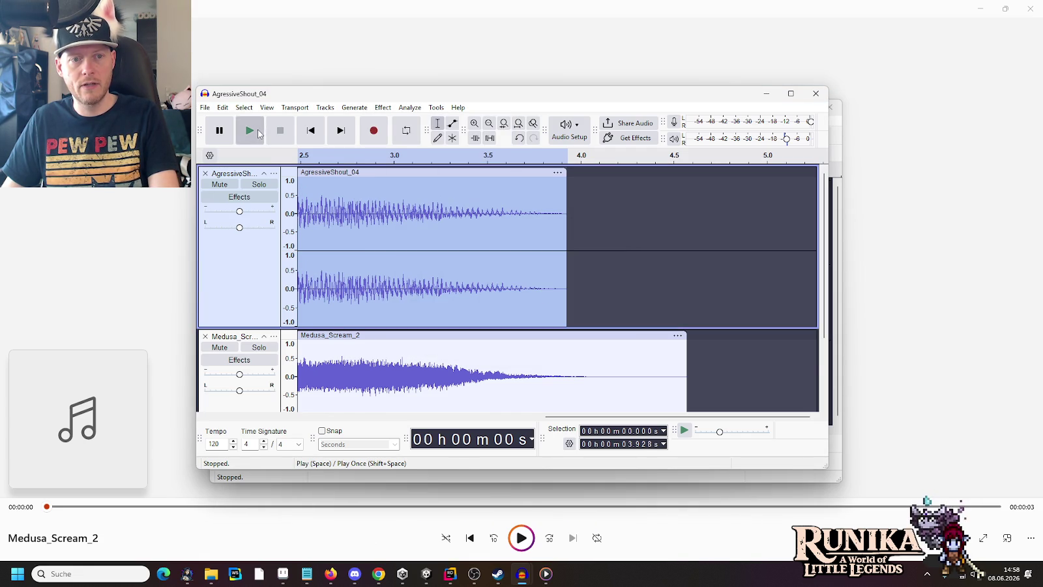
{"action": "left_click", "coordinate": [258, 132]}
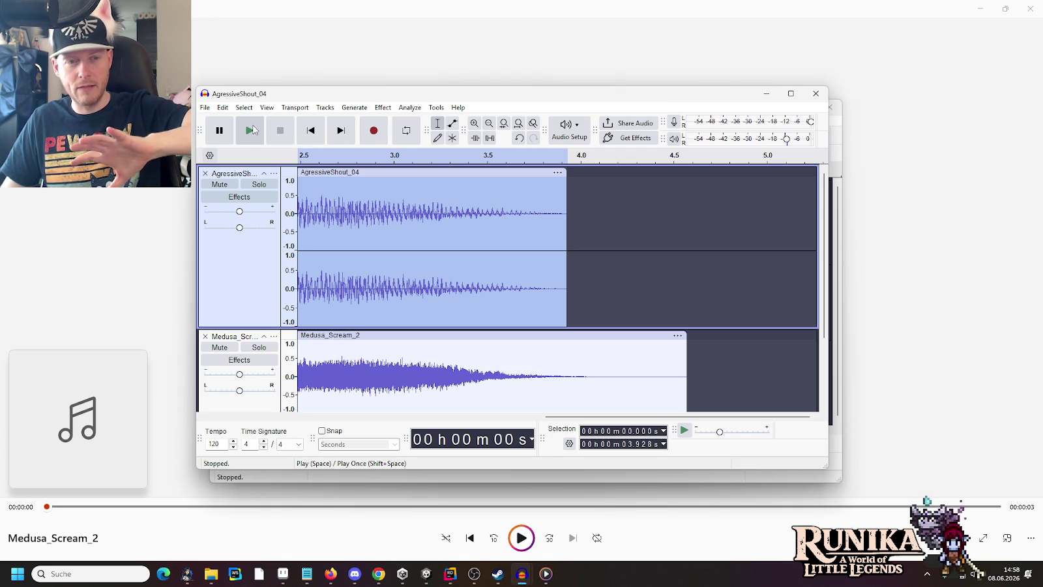
{"action": "left_click", "coordinate": [253, 130]}
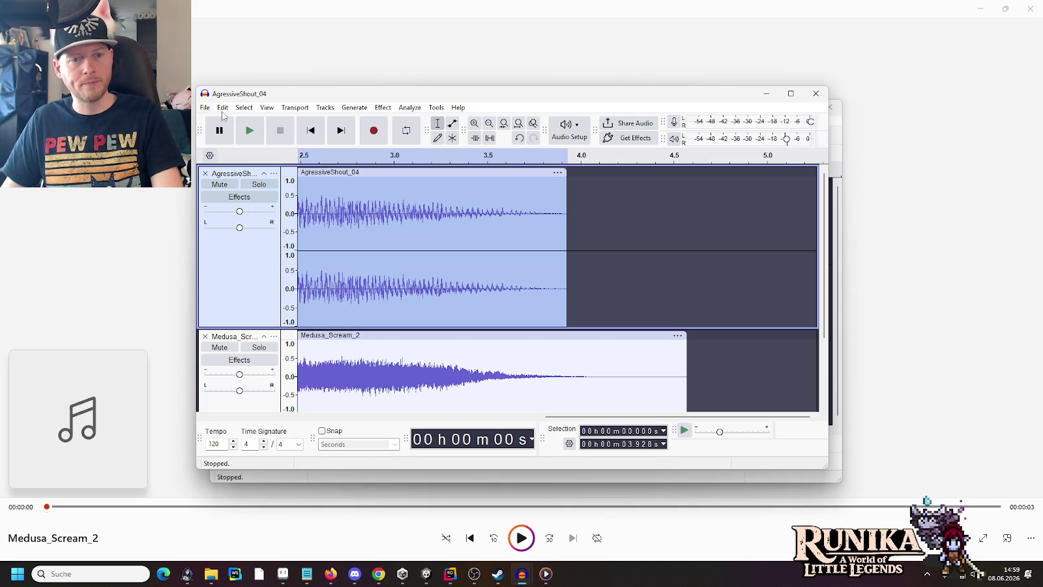
{"action": "left_click", "coordinate": [382, 107]}
{"action": "mouse_move", "coordinate": [429, 220]}
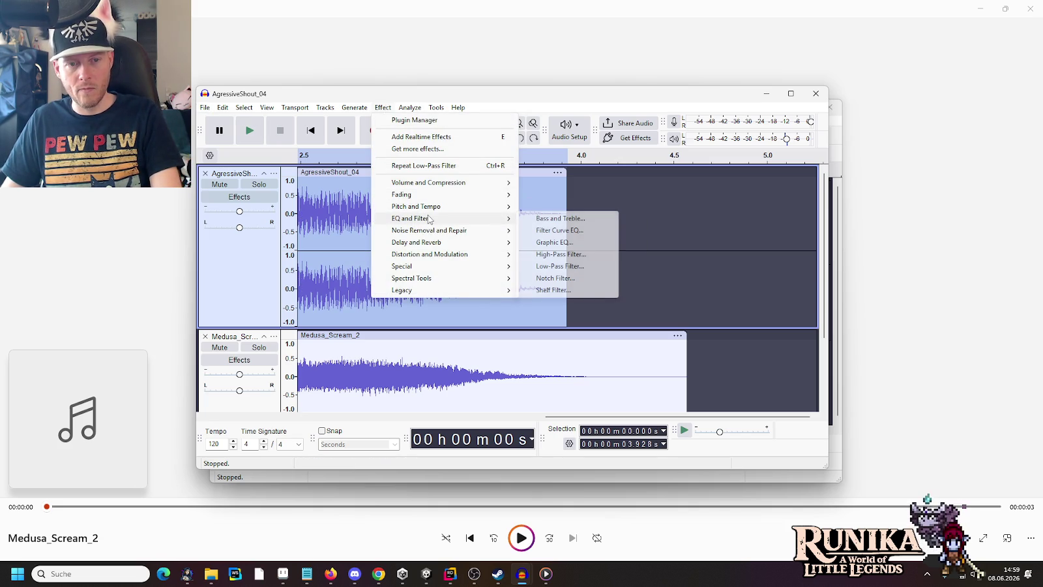
- Try a 1000 Hz high-pass filter on AgressiveShout_04, play it with the scream, then undo it
{"action": "left_click", "coordinate": [581, 254]}
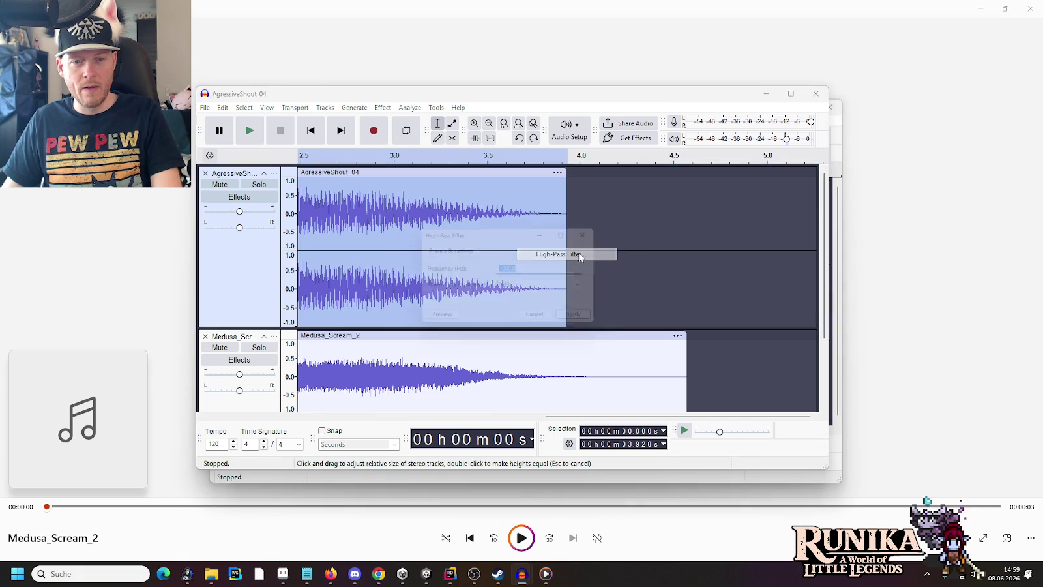
{"action": "left_click", "coordinate": [587, 322]}
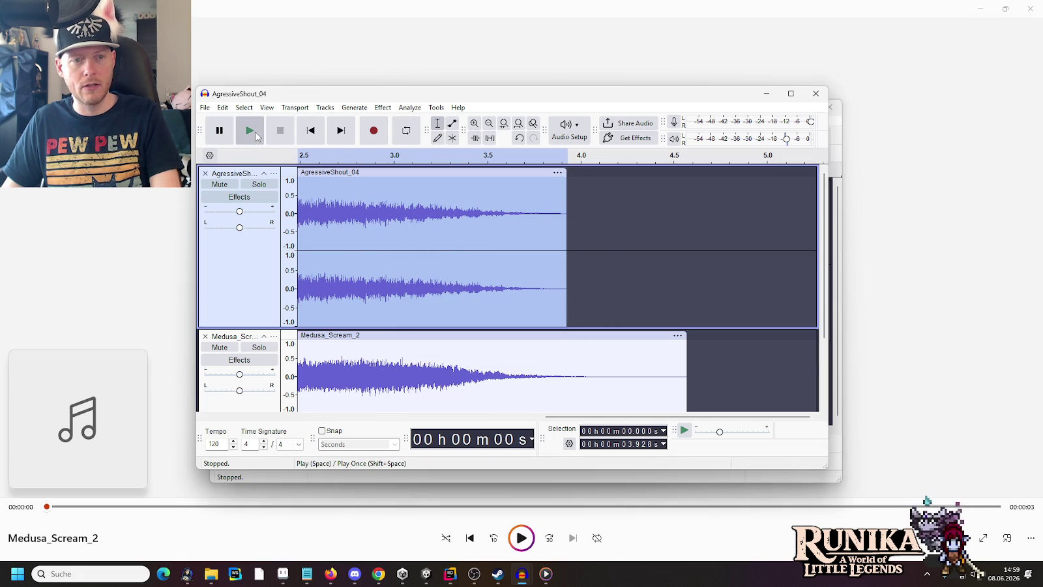
{"action": "left_click", "coordinate": [255, 132]}
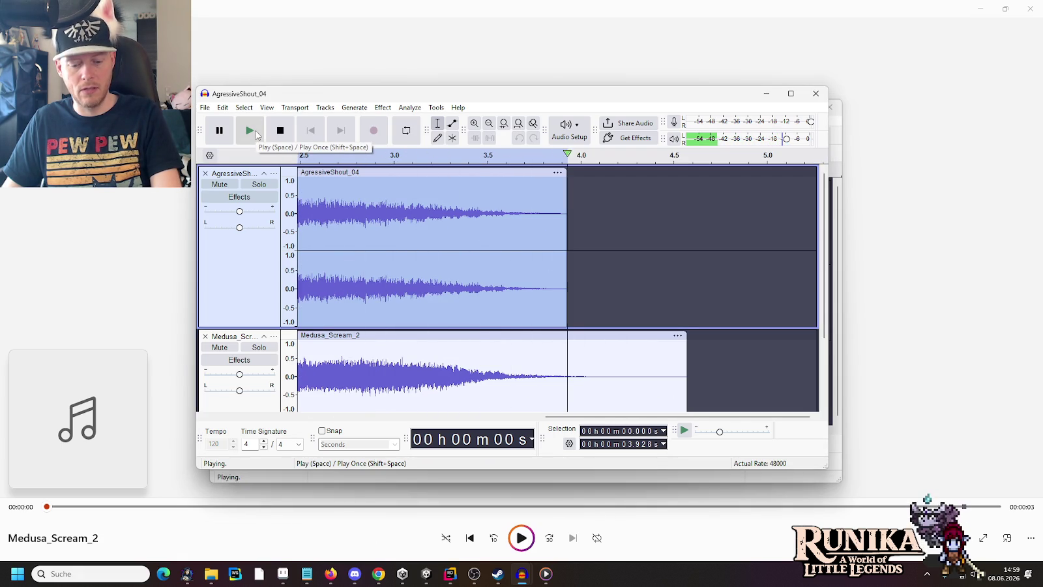
{"action": "key", "text": "ctrl+z"}
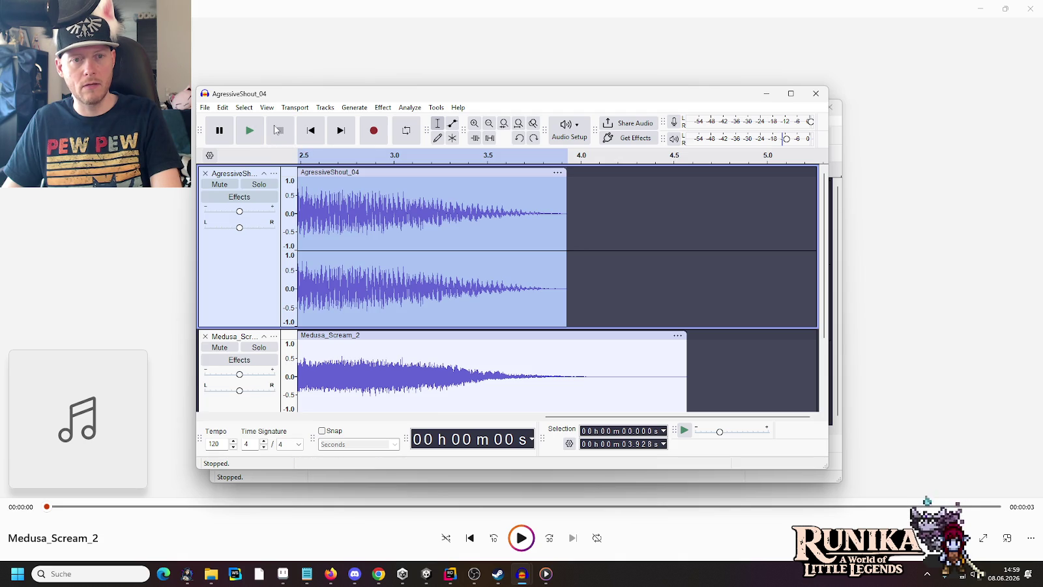
- Select the Medusa_Scream_2 track, low-pass it at 1000 Hz, and play the mix twice
{"action": "left_click", "coordinate": [419, 336]}
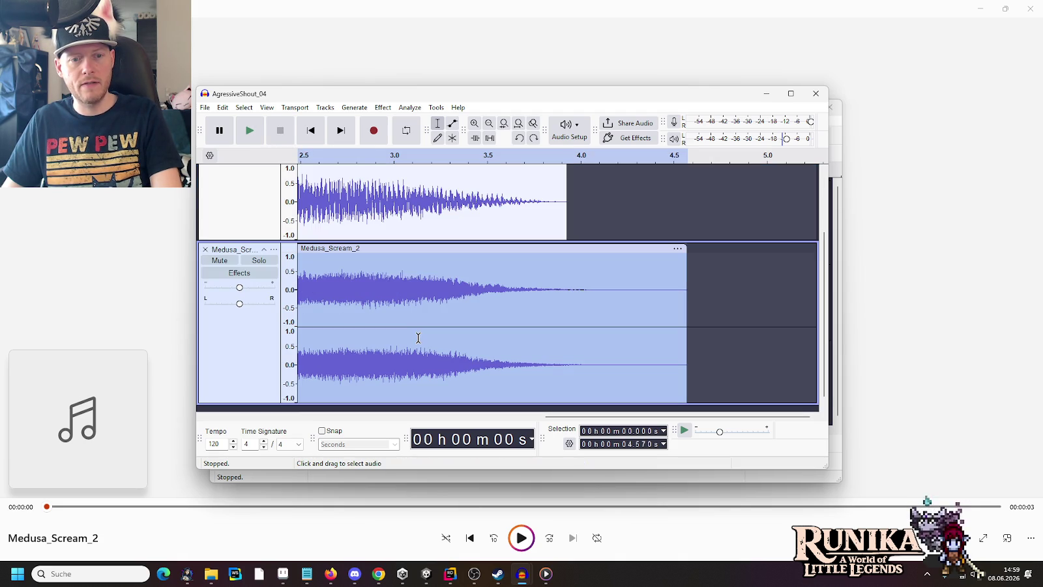
{"action": "left_click", "coordinate": [385, 108]}
{"action": "mouse_move", "coordinate": [442, 219]}
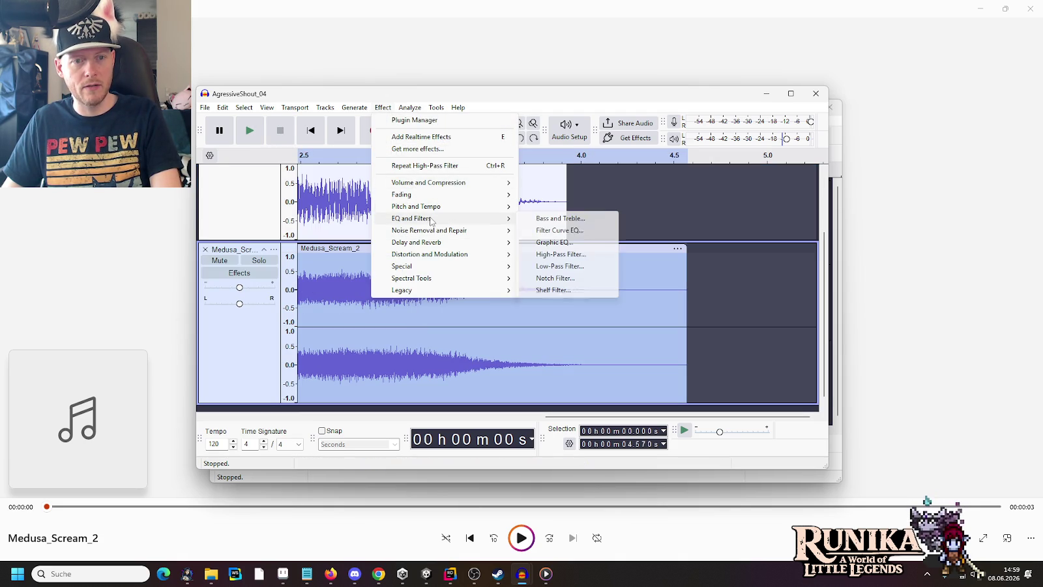
{"action": "left_click", "coordinate": [559, 266]}
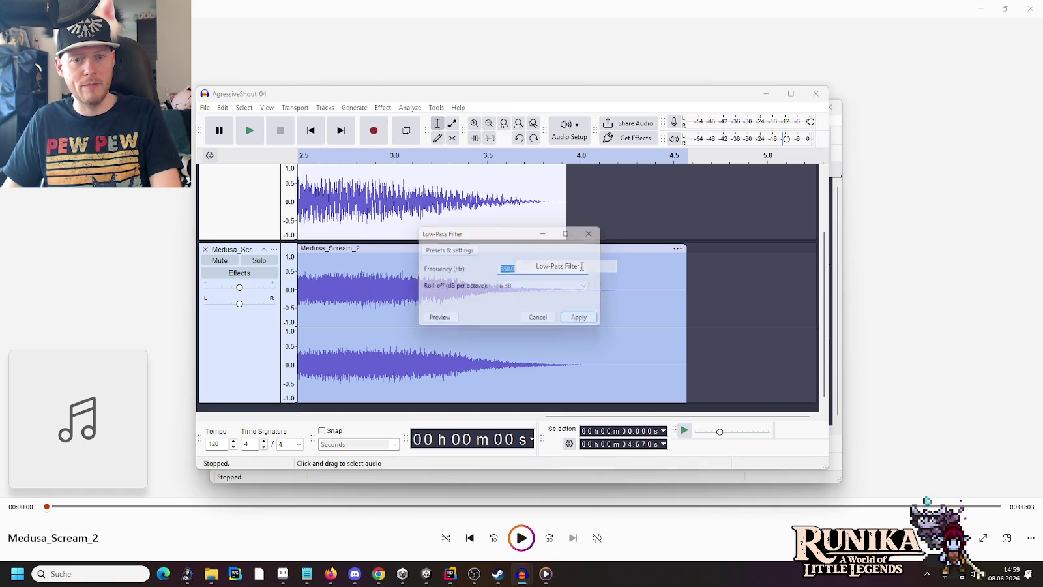
{"action": "type", "text": "1000"}
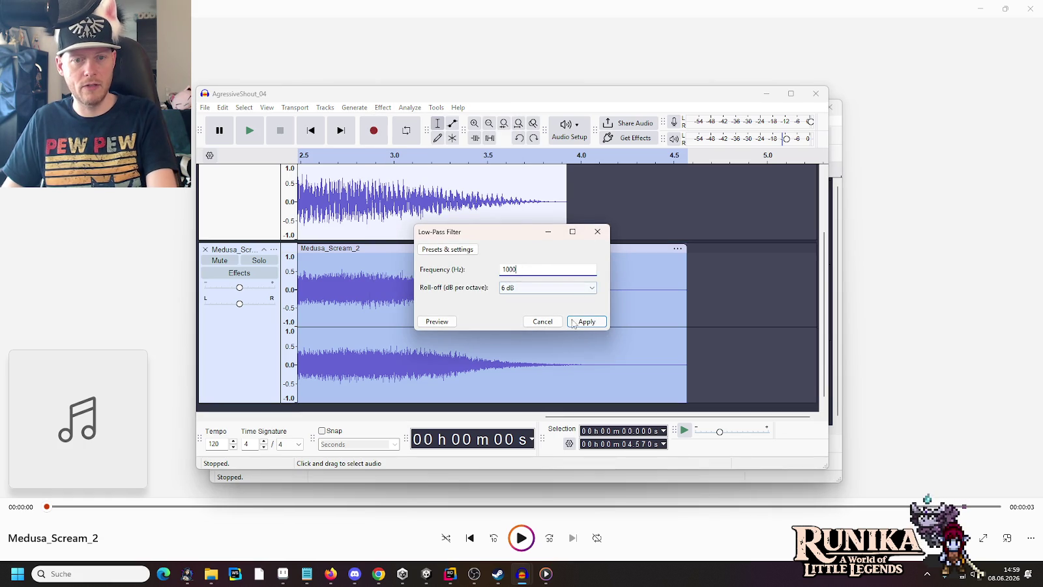
{"action": "left_click", "coordinate": [587, 322]}
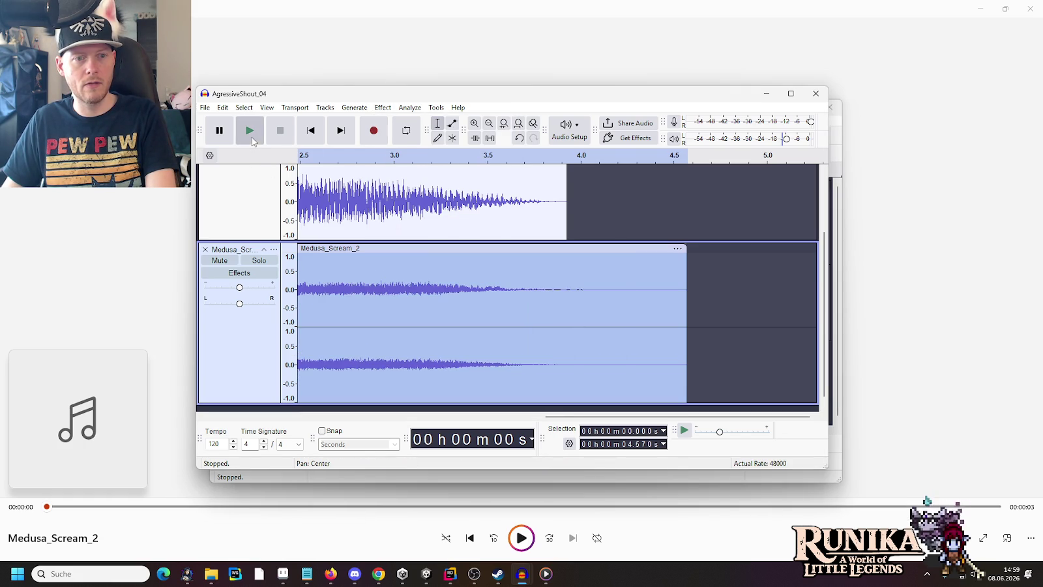
{"action": "left_click", "coordinate": [252, 138]}
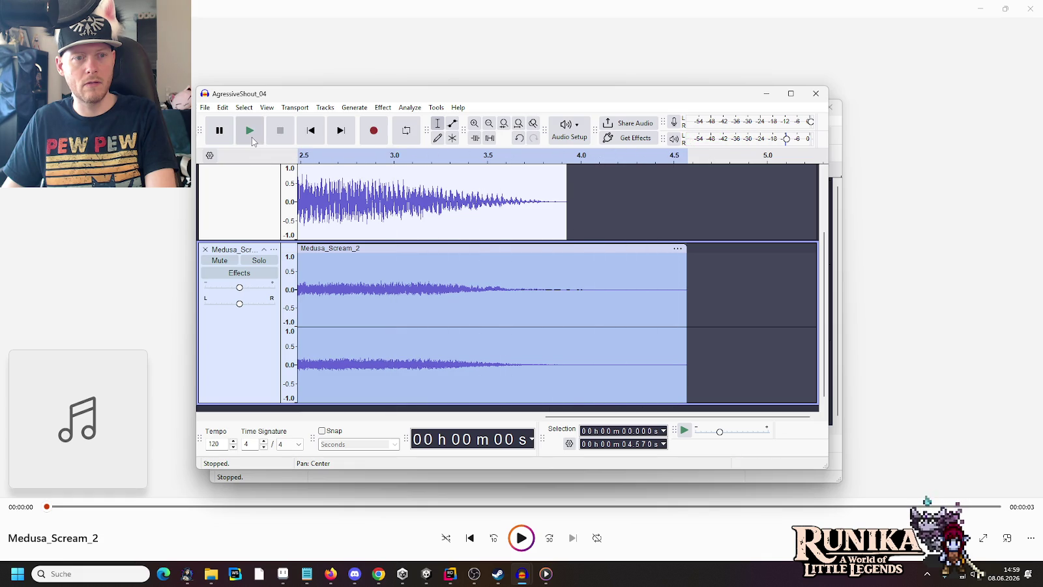
{"action": "left_click", "coordinate": [251, 139]}
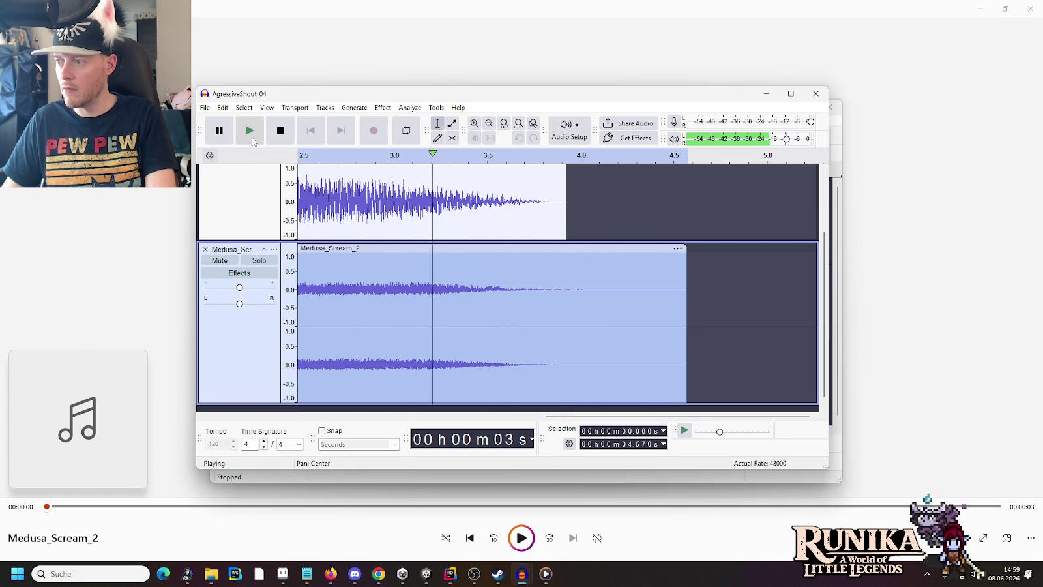
{"action": "scroll", "coordinate": [376, 287], "scroll_direction": "up", "scroll_amount": 3}
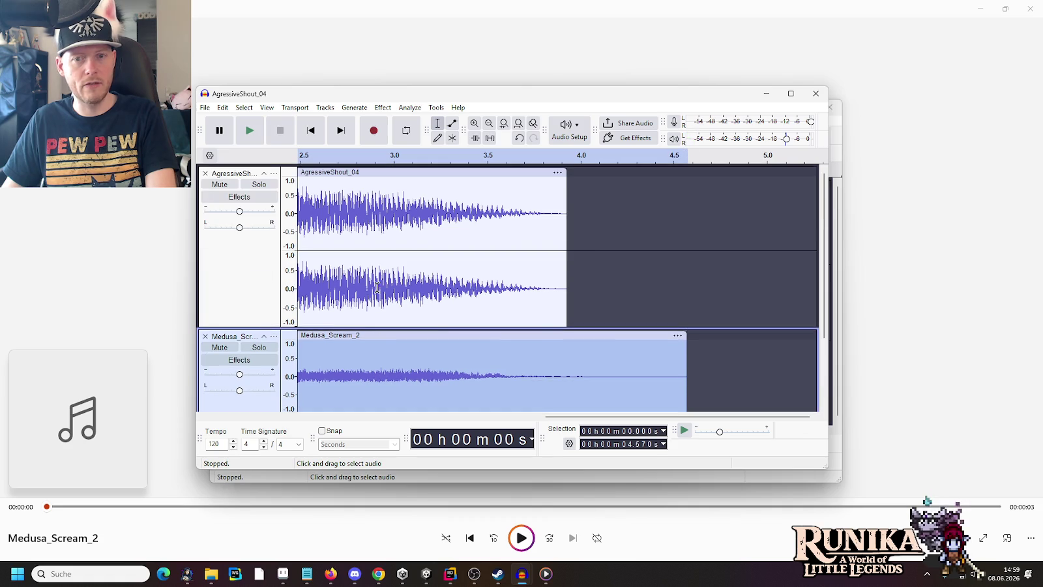
{"action": "left_click", "coordinate": [419, 416]}
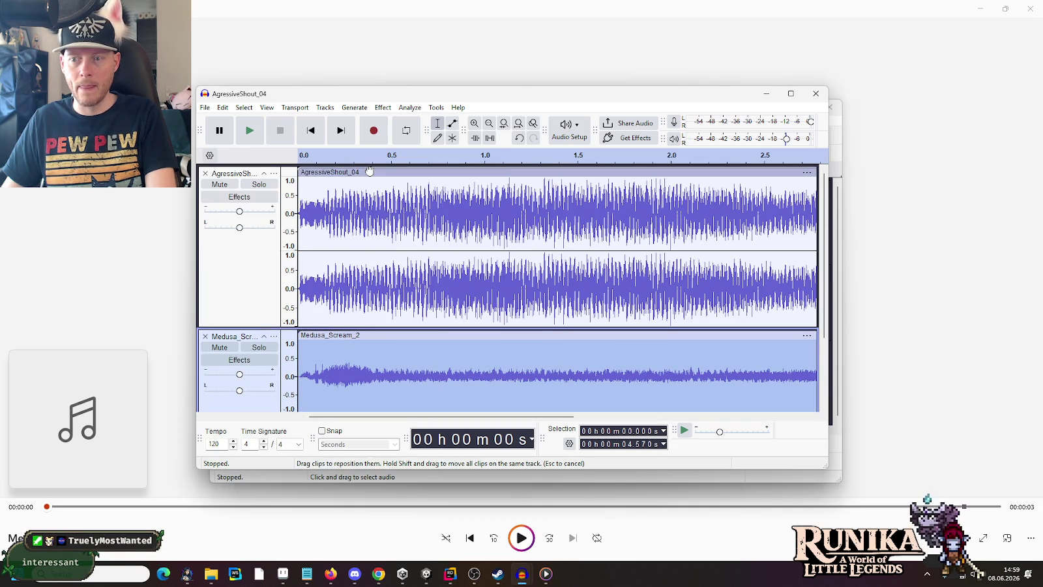
{"action": "left_click", "coordinate": [370, 170]}
{"action": "left_click", "coordinate": [436, 108]}
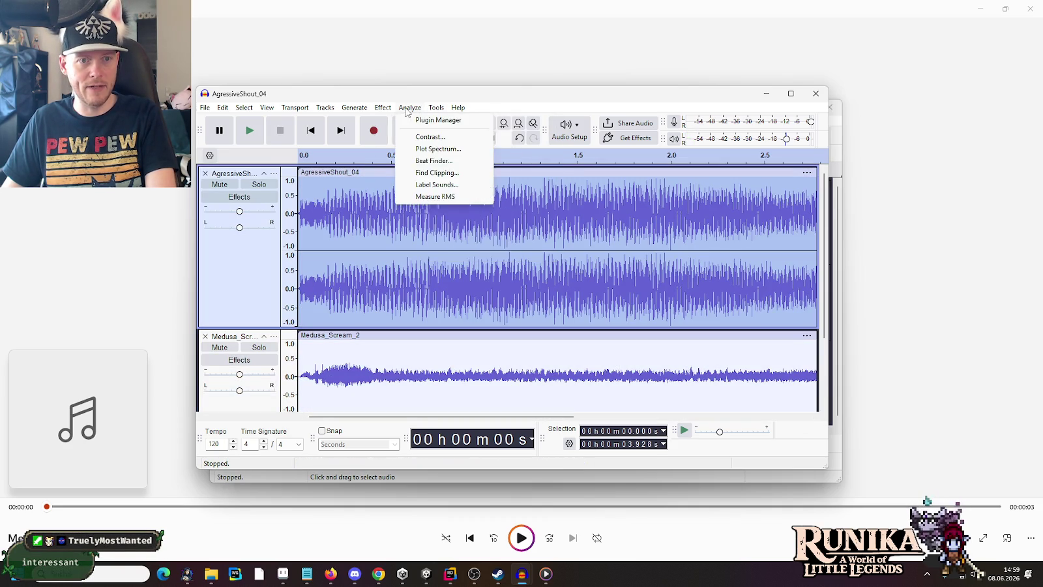
{"action": "mouse_move", "coordinate": [448, 219]}
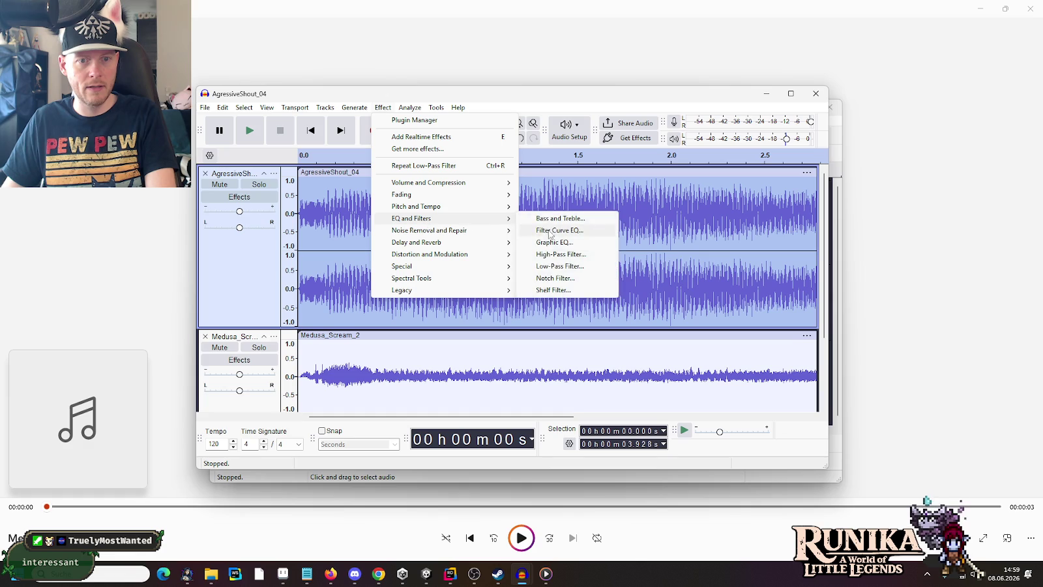
{"action": "left_click", "coordinate": [564, 266]}
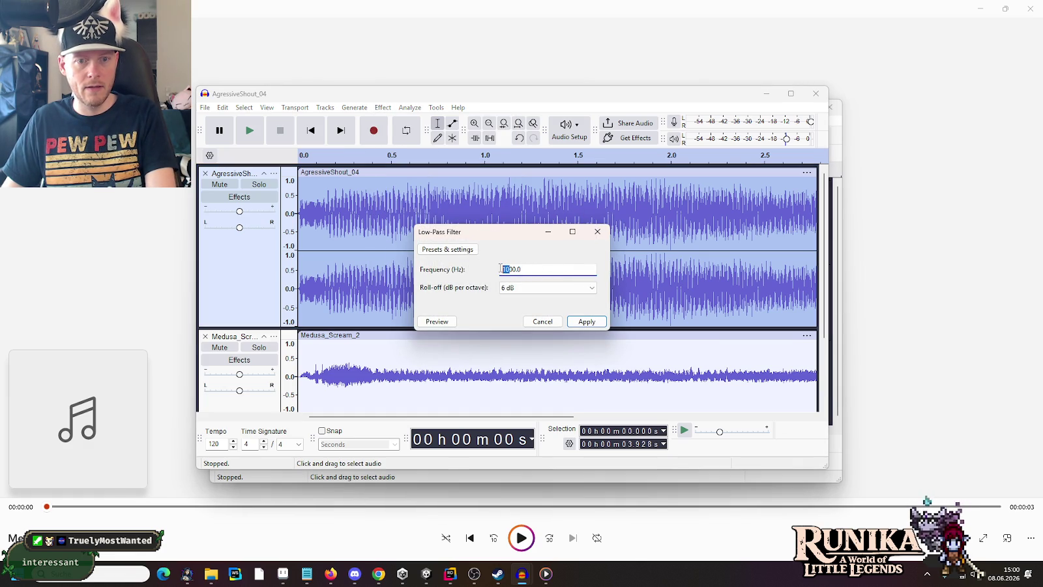
{"action": "left_click", "coordinate": [578, 322]}
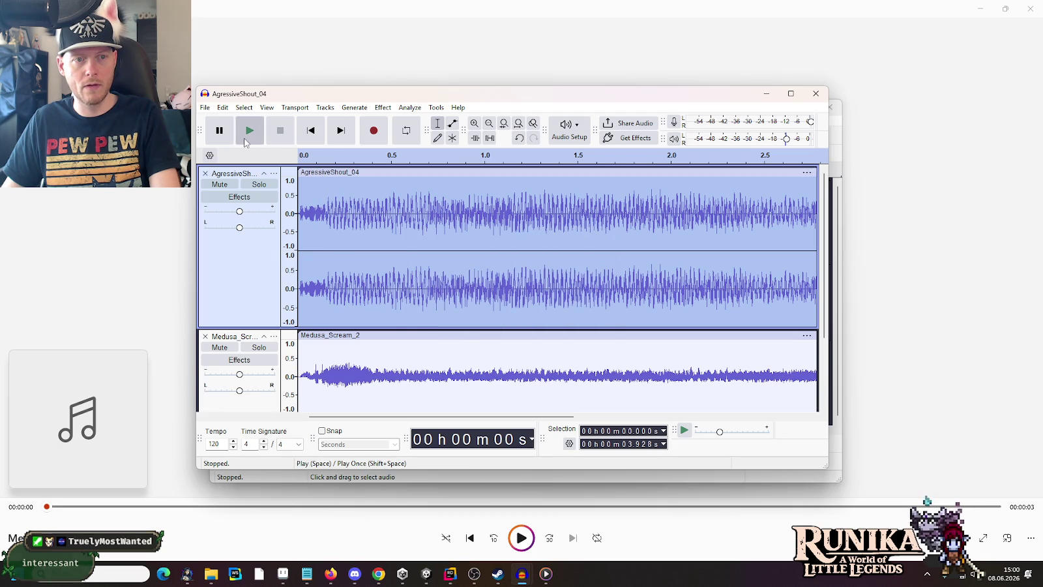
{"action": "left_click", "coordinate": [248, 134]}
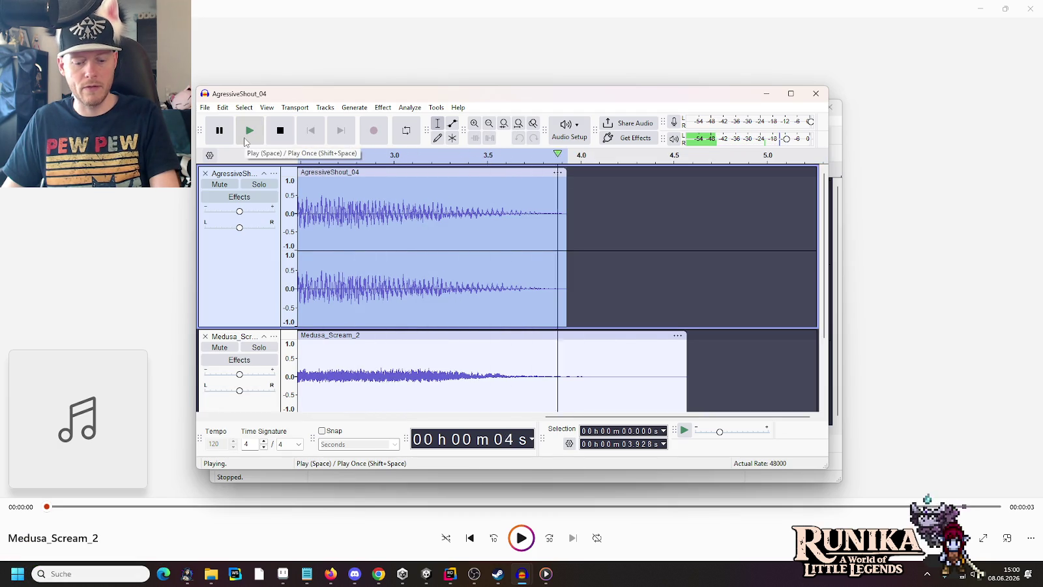
- High-pass AgressiveShout_04 at 350 Hz, listen twice, then select its tail from about 3.24 s
{"action": "left_click", "coordinate": [408, 107]}
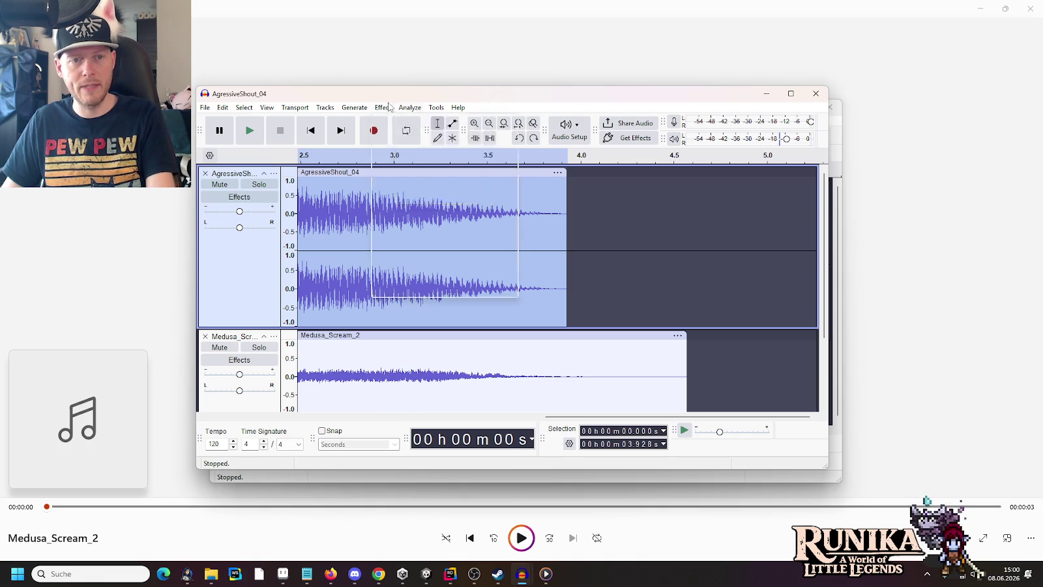
{"action": "left_click", "coordinate": [383, 107]}
{"action": "mouse_move", "coordinate": [451, 220]}
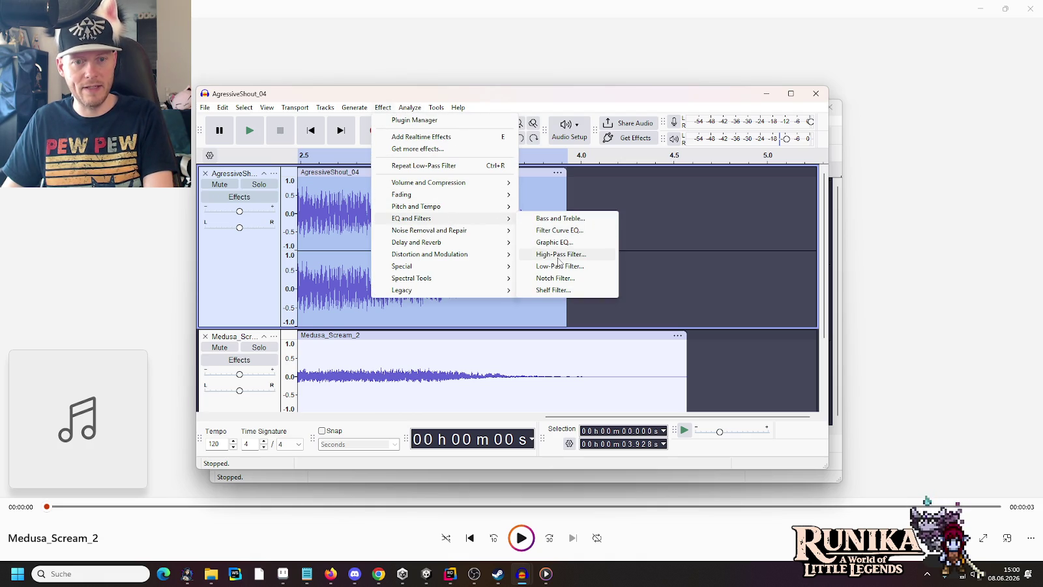
{"action": "left_click", "coordinate": [558, 254]}
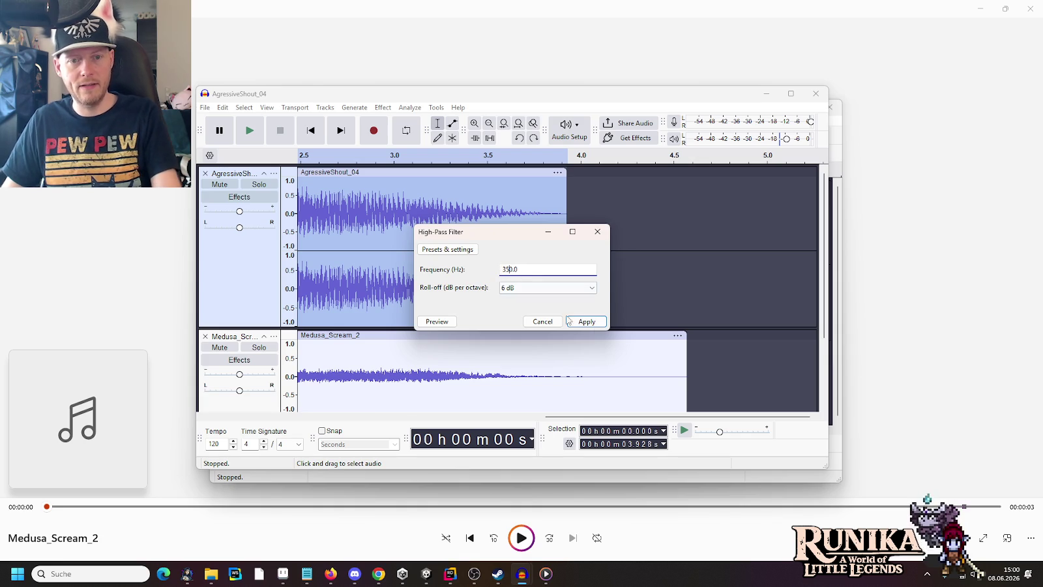
{"action": "left_click", "coordinate": [587, 321]}
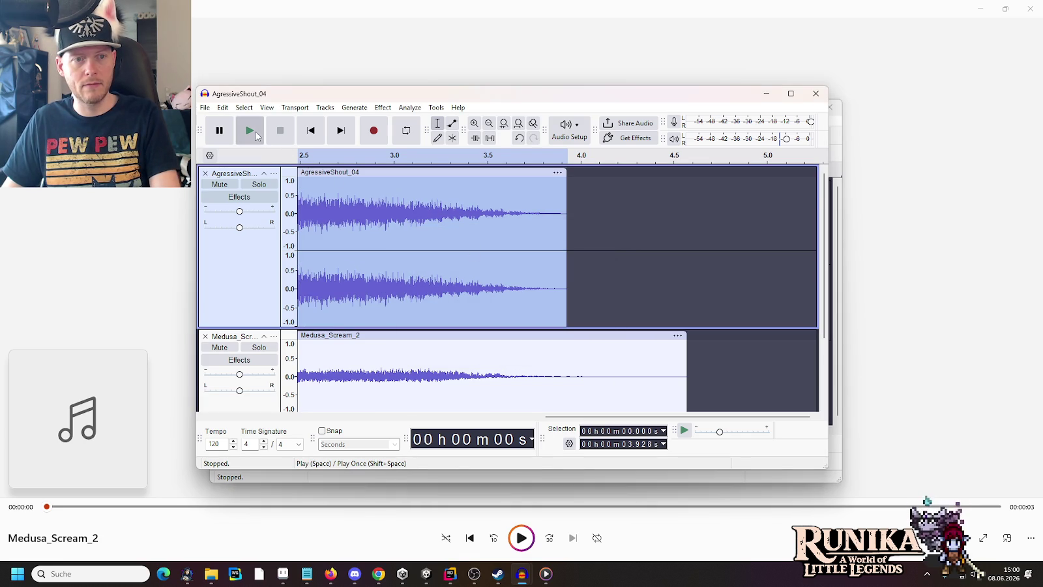
{"action": "left_click", "coordinate": [256, 132]}
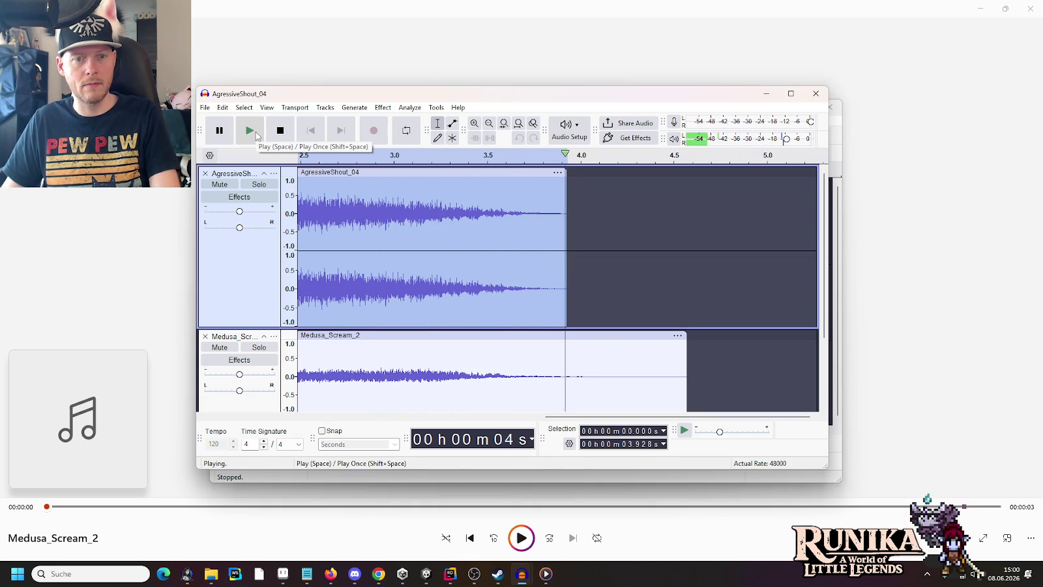
{"action": "left_click", "coordinate": [256, 132]}
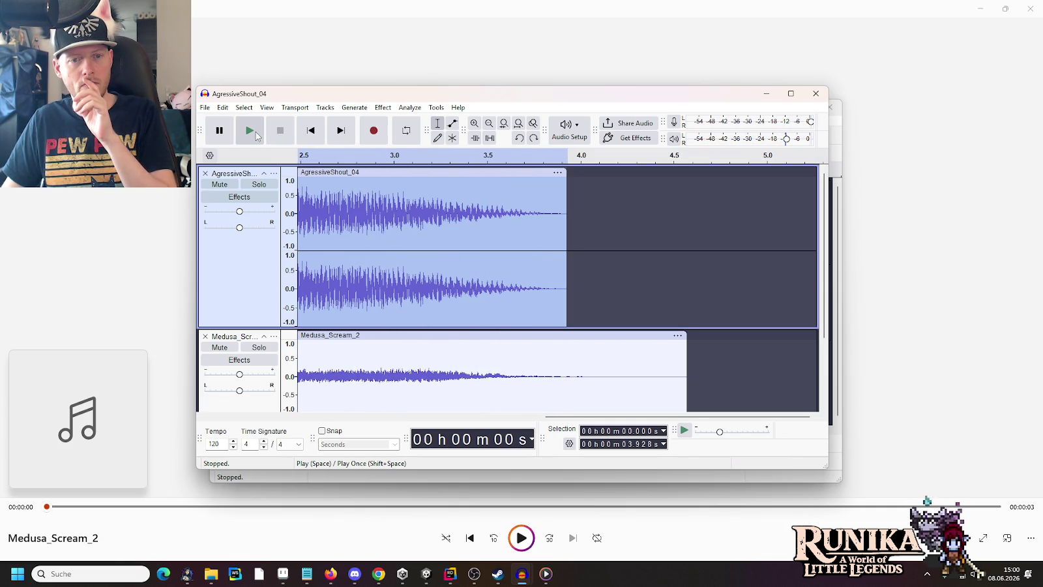
{"action": "left_click_drag", "start_coordinate": [438, 196], "coordinate": [566, 200]}
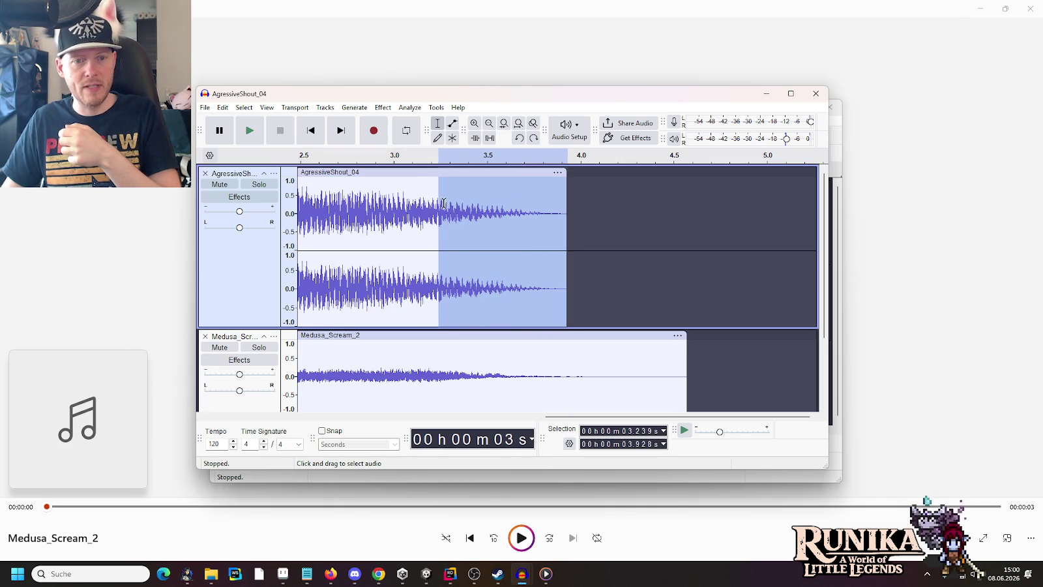
- Mute Medusa_Scream_2 and replay the shout alone repeatedly from 2.887 s, then mark 3.070 s
{"action": "left_click", "coordinate": [373, 196]}
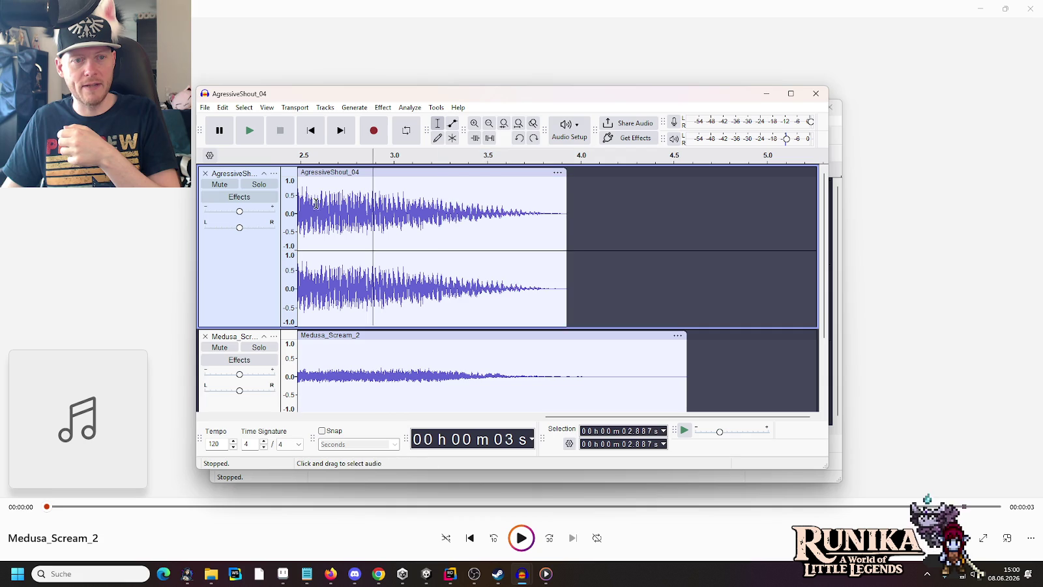
{"action": "left_click", "coordinate": [220, 347]}
{"action": "scroll", "coordinate": [225, 326], "scroll_direction": "down", "scroll_amount": 2}
{"action": "left_click", "coordinate": [248, 130]}
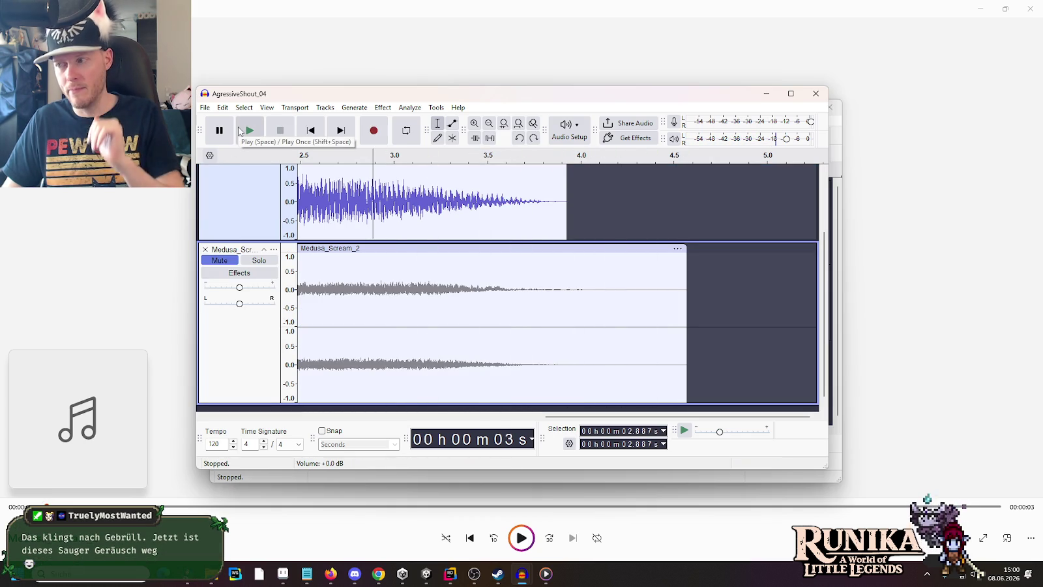
{"action": "left_click", "coordinate": [240, 132]}
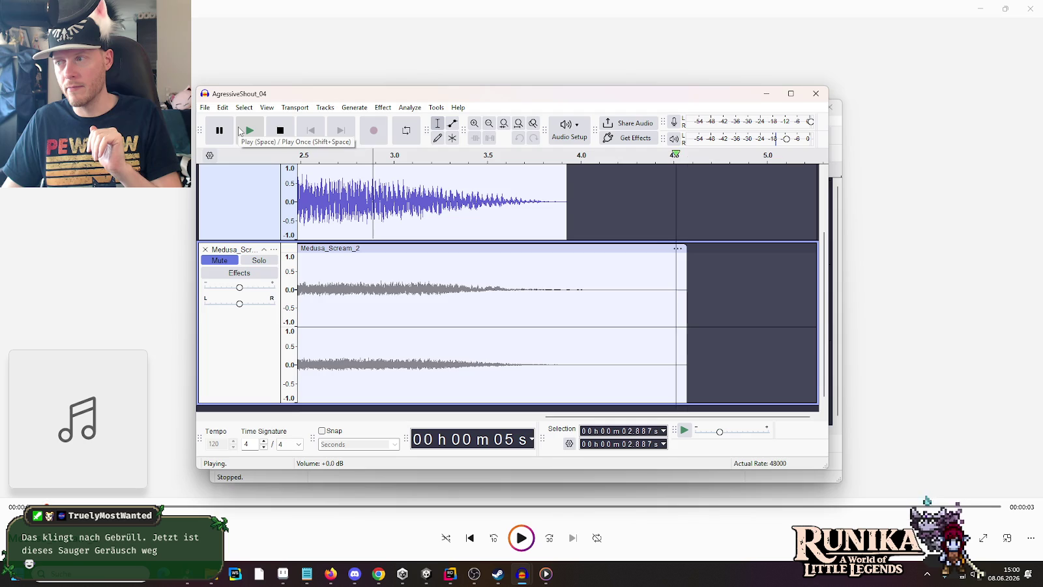
{"action": "left_click", "coordinate": [240, 132]}
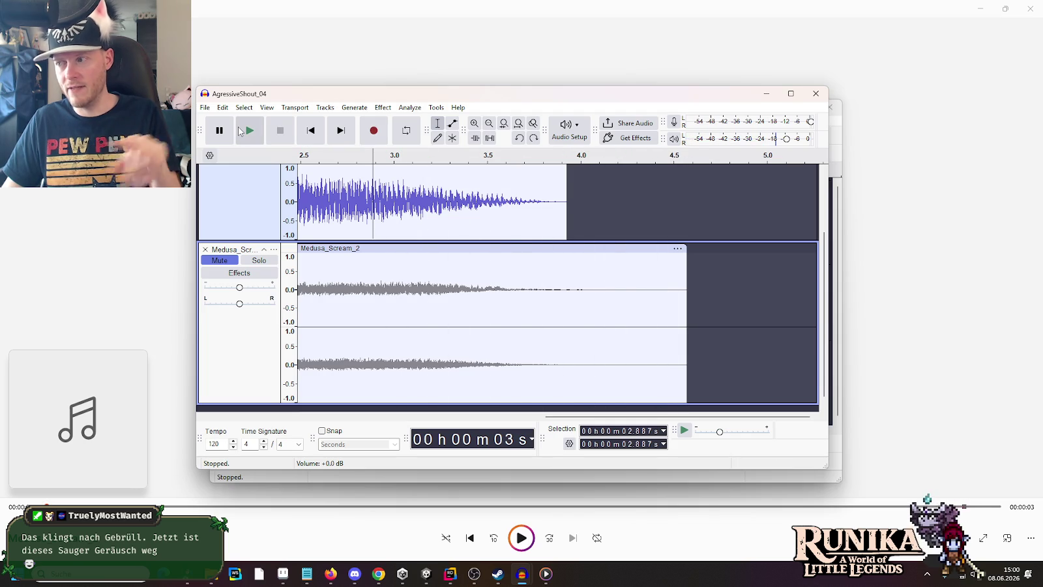
{"action": "left_click", "coordinate": [240, 132]}
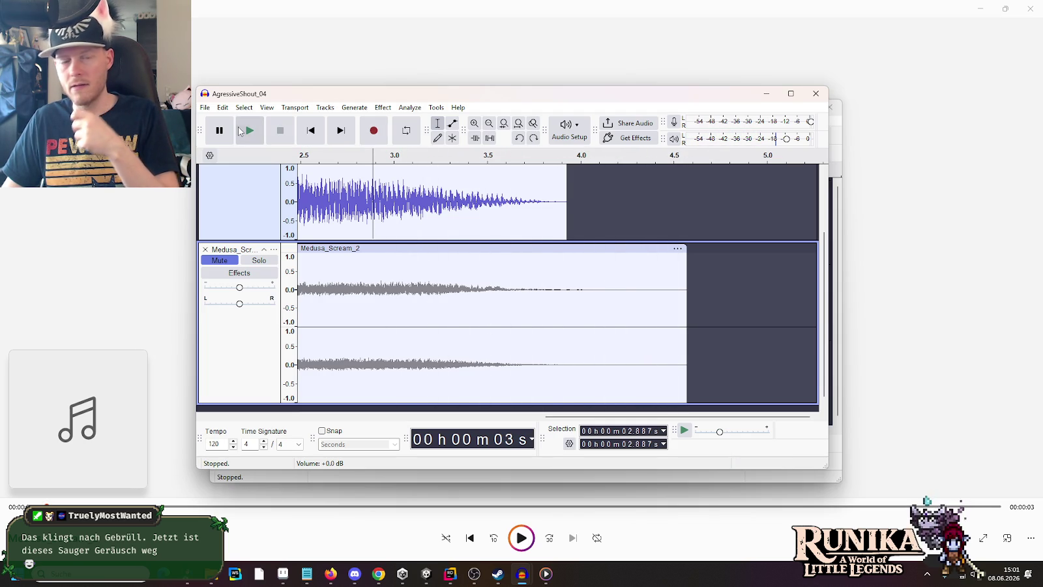
{"action": "left_click", "coordinate": [240, 131]}
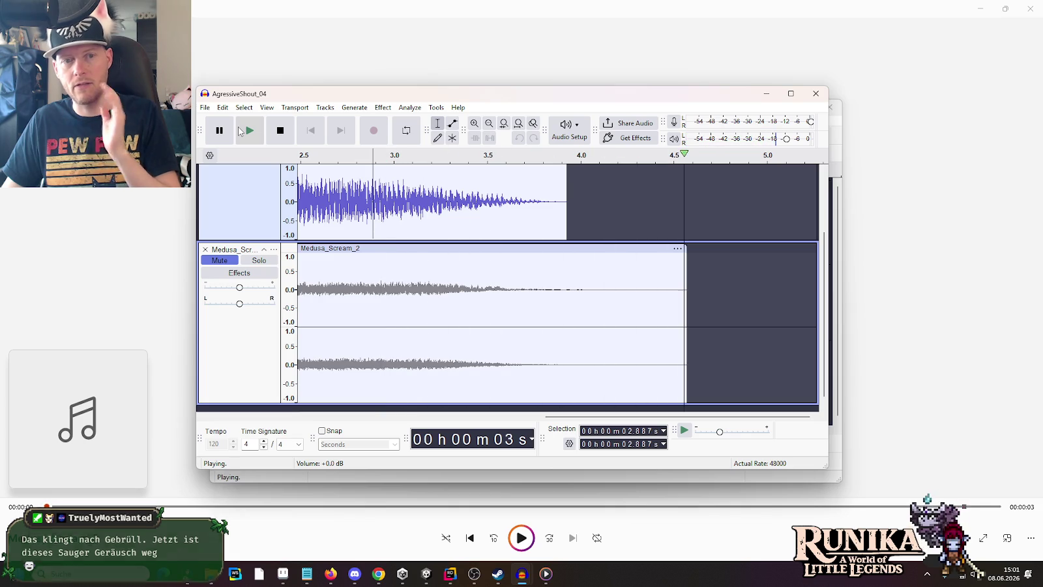
{"action": "left_click", "coordinate": [240, 132]}
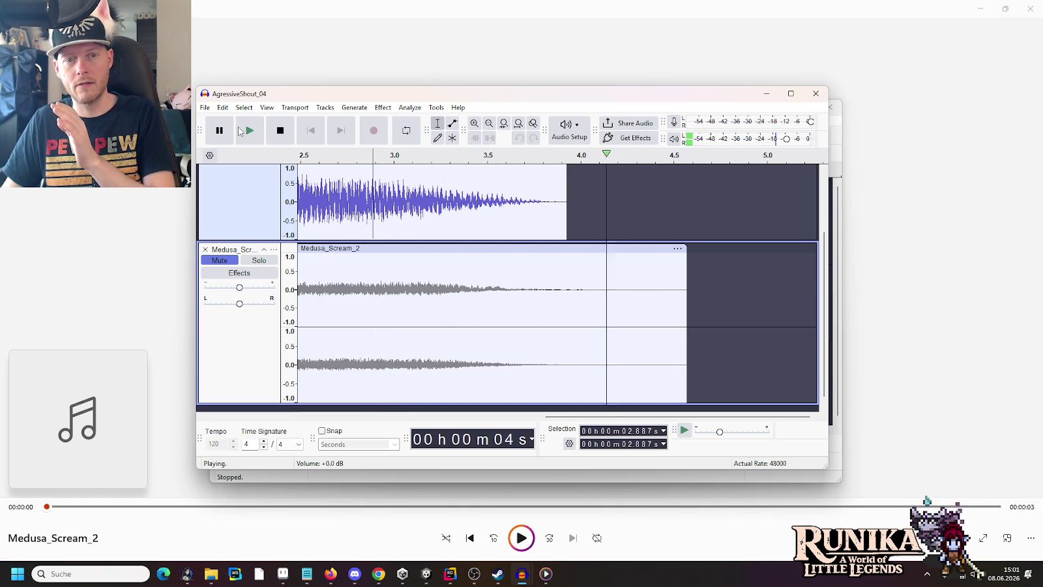
{"action": "left_click", "coordinate": [240, 131]}
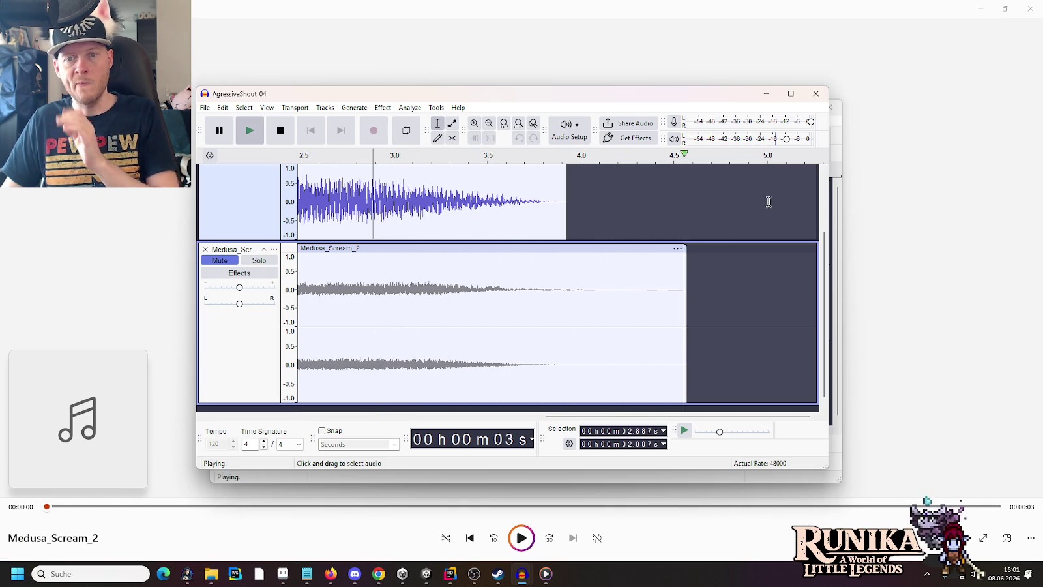
{"action": "scroll", "coordinate": [473, 240], "scroll_direction": "up", "scroll_amount": 2}
{"action": "left_click", "coordinate": [407, 187]}
- Select the shout's tail from 3.070 s to the clip end, high-pass it at 250 Hz, and listen twice
{"action": "left_click_drag", "start_coordinate": [407, 188], "coordinate": [566, 197]}
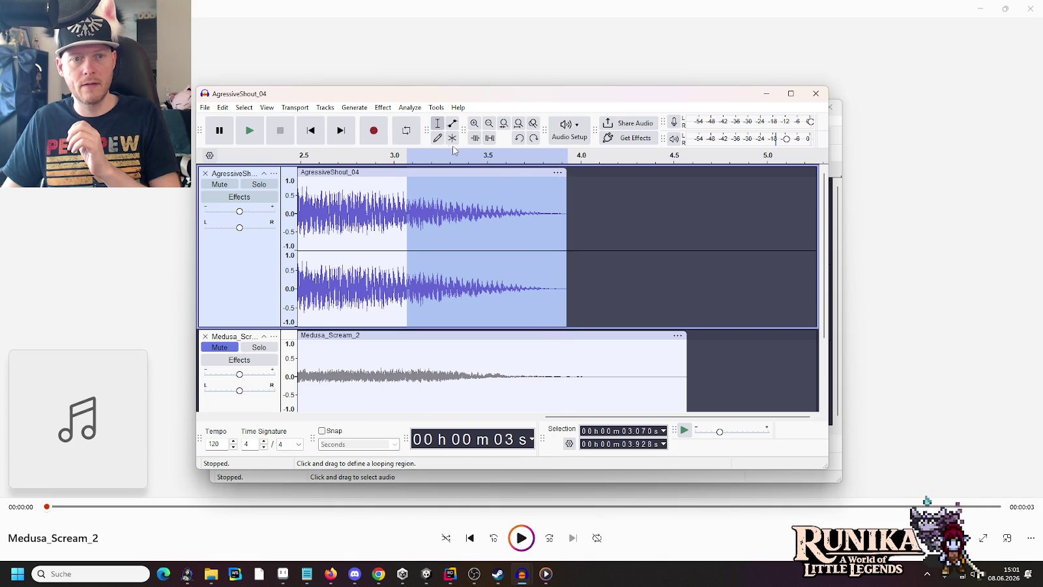
{"action": "left_click", "coordinate": [412, 111]}
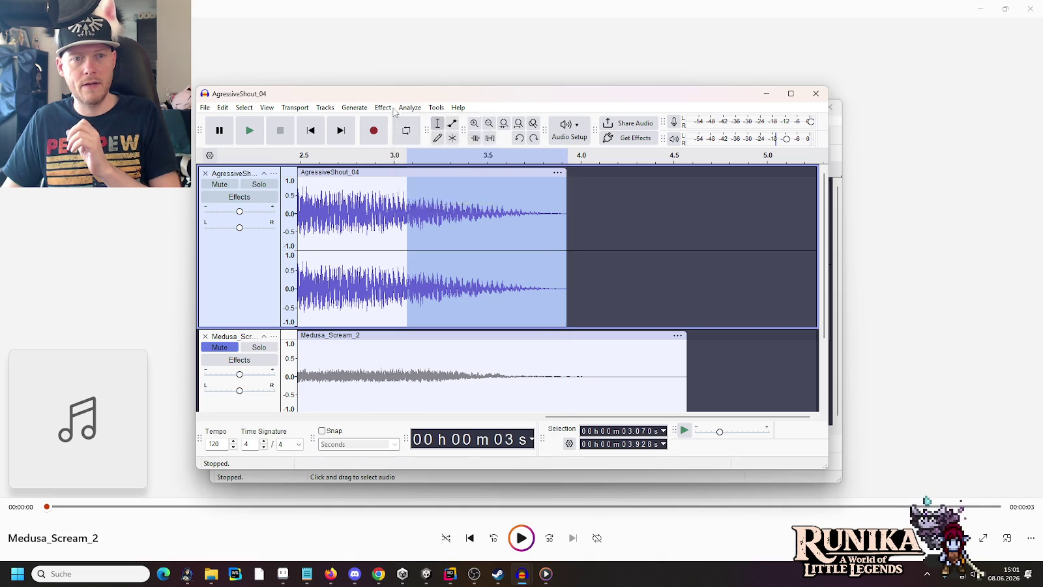
{"action": "left_click", "coordinate": [382, 107]}
{"action": "mouse_move", "coordinate": [456, 218]}
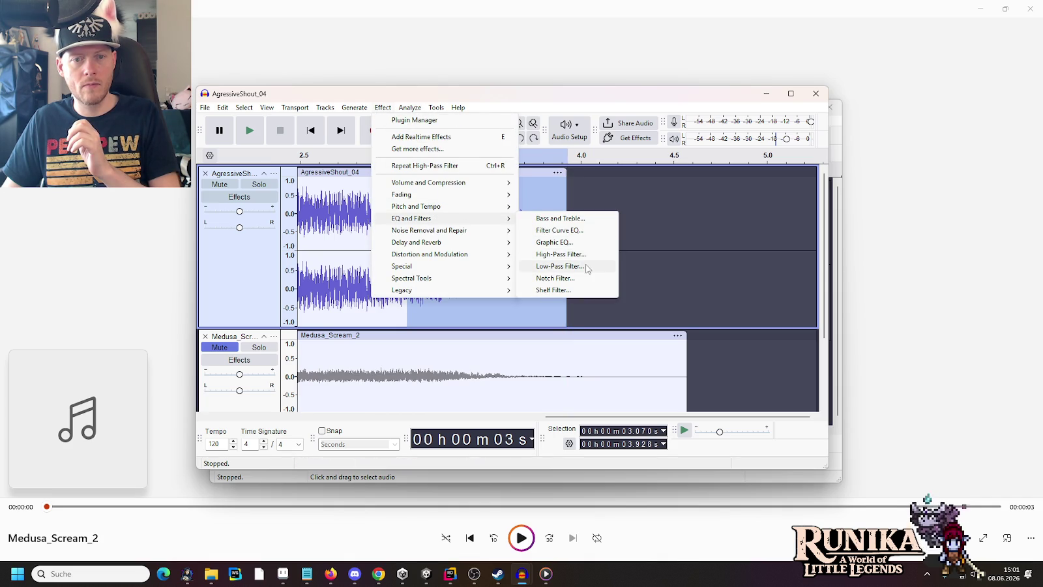
{"action": "left_click", "coordinate": [584, 255]}
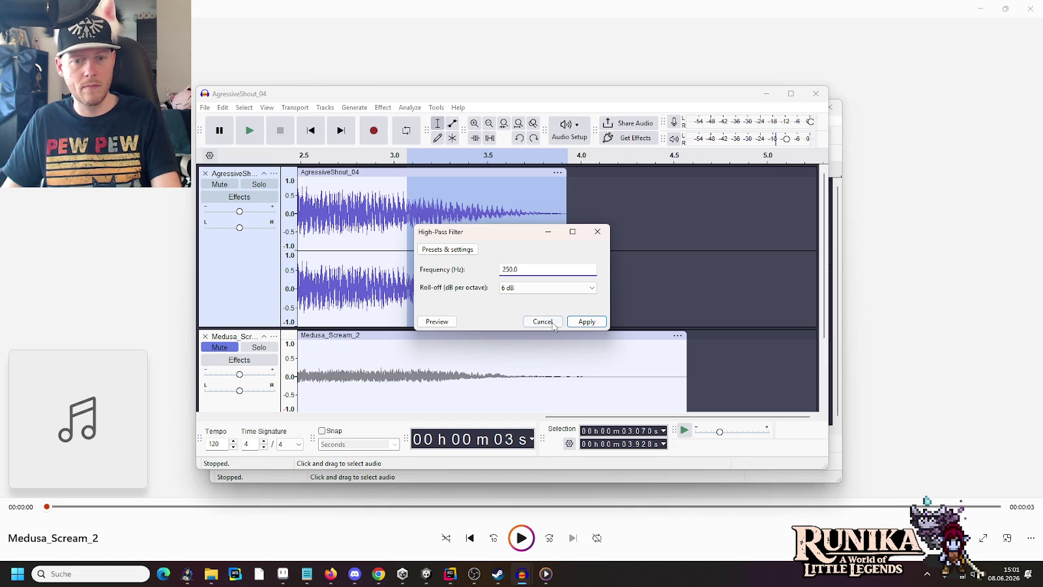
{"action": "left_click", "coordinate": [584, 322]}
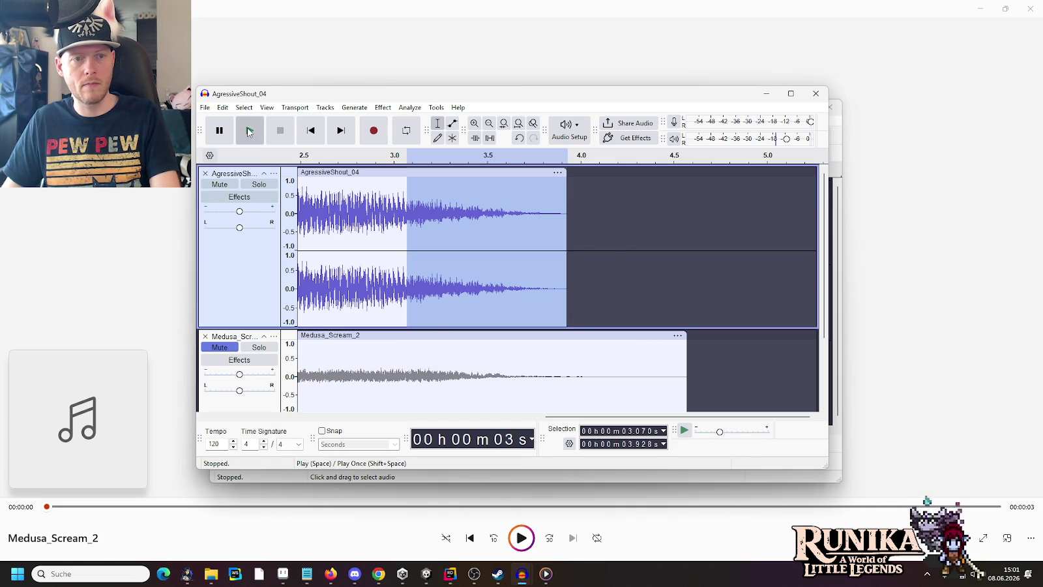
{"action": "left_click", "coordinate": [249, 130]}
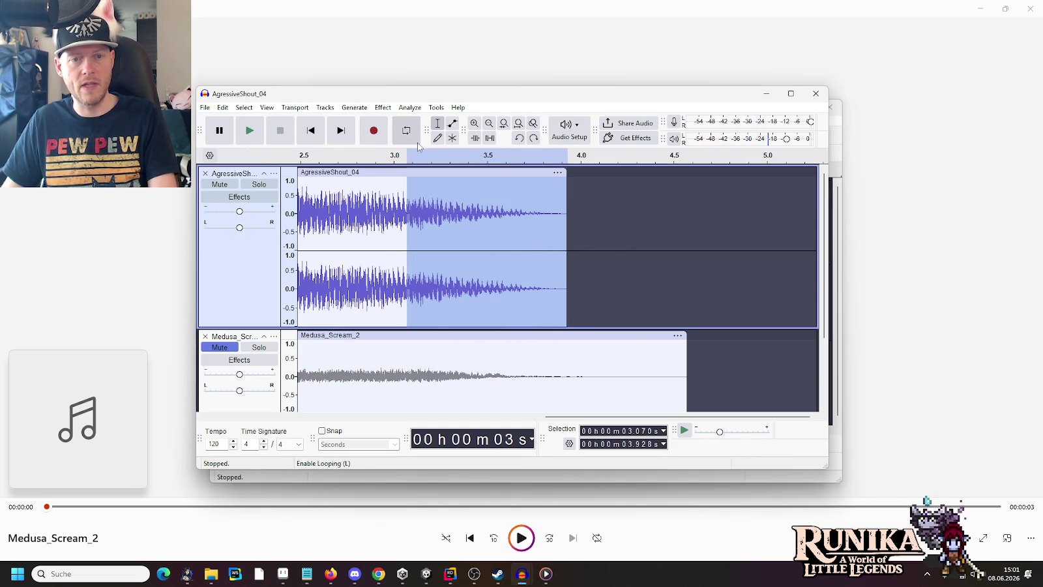
{"action": "left_click", "coordinate": [250, 130]}
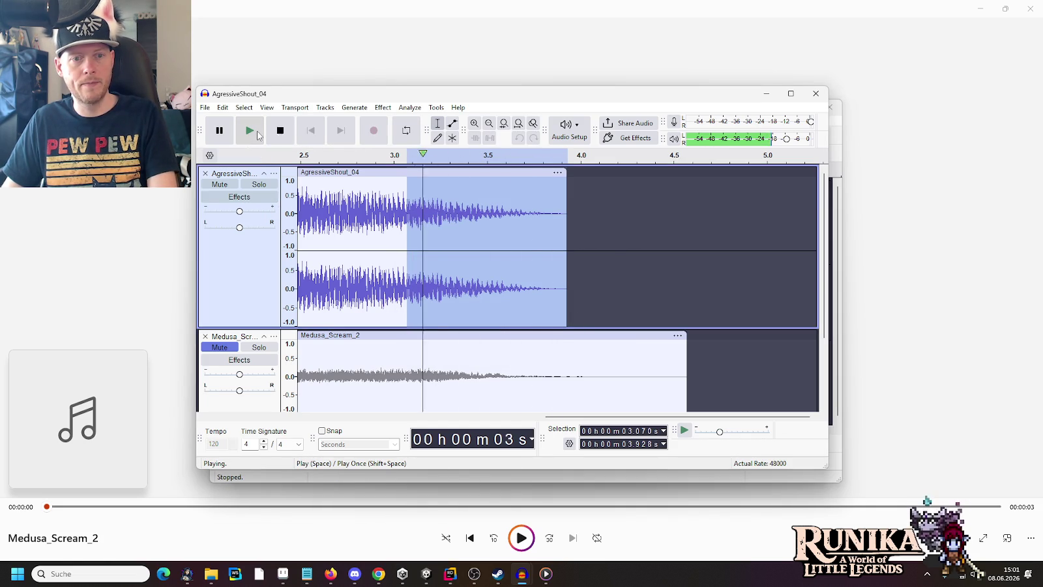
{"action": "left_click", "coordinate": [405, 108]}
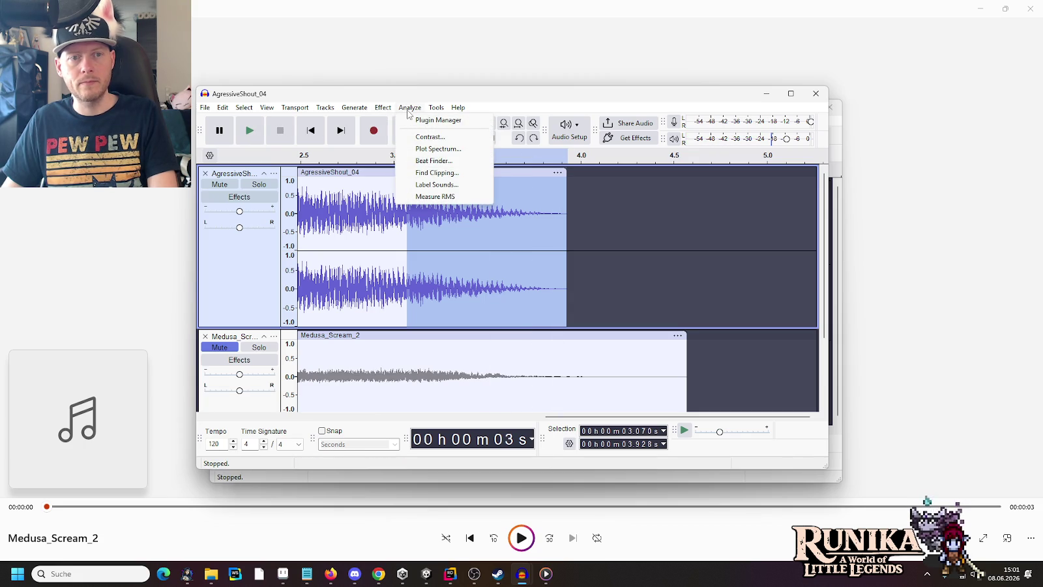
{"action": "mouse_move", "coordinate": [383, 108]}
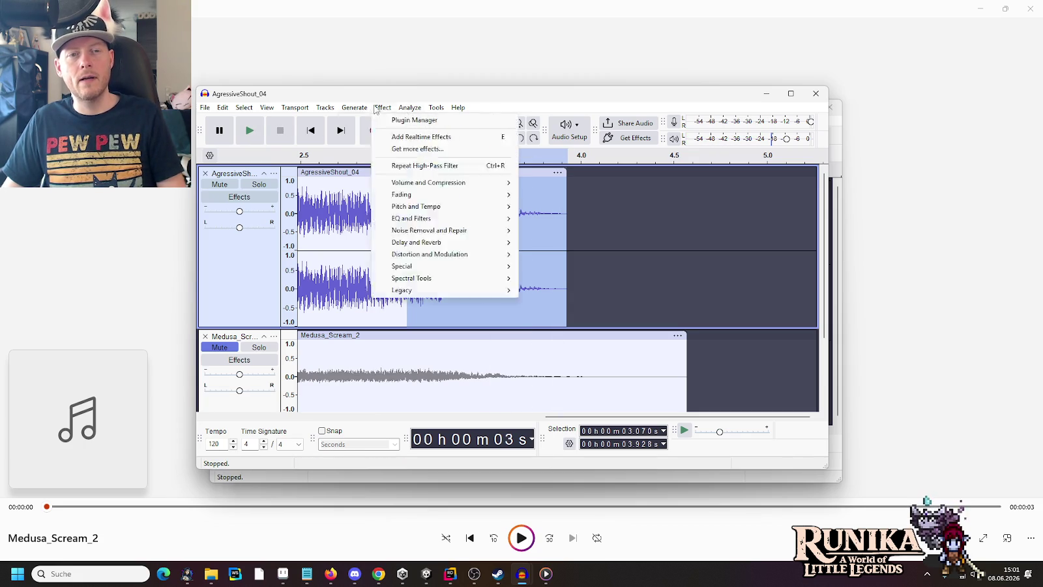
{"action": "mouse_move", "coordinate": [439, 223]}
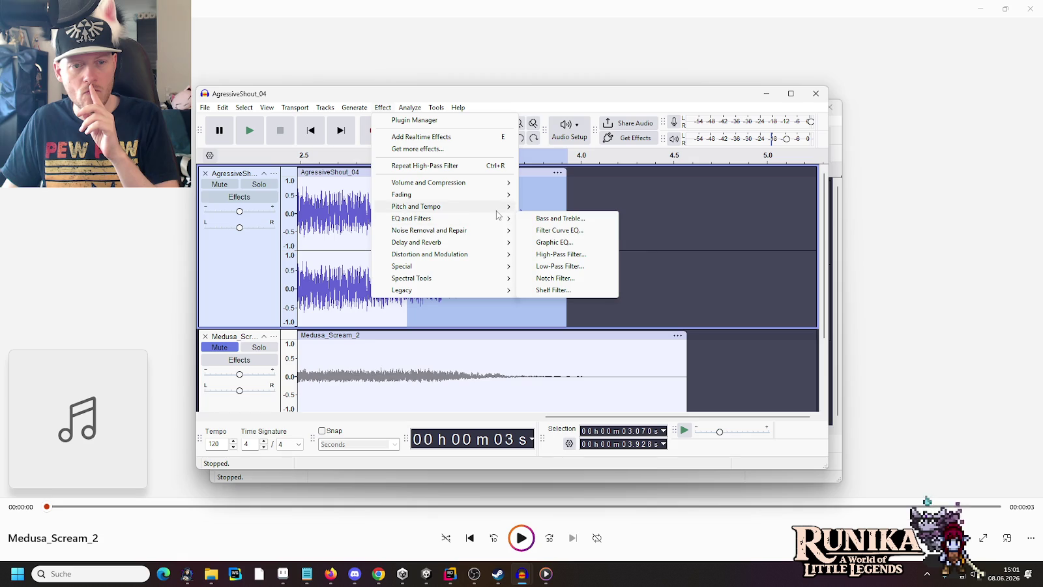
{"action": "mouse_move", "coordinate": [498, 214]}
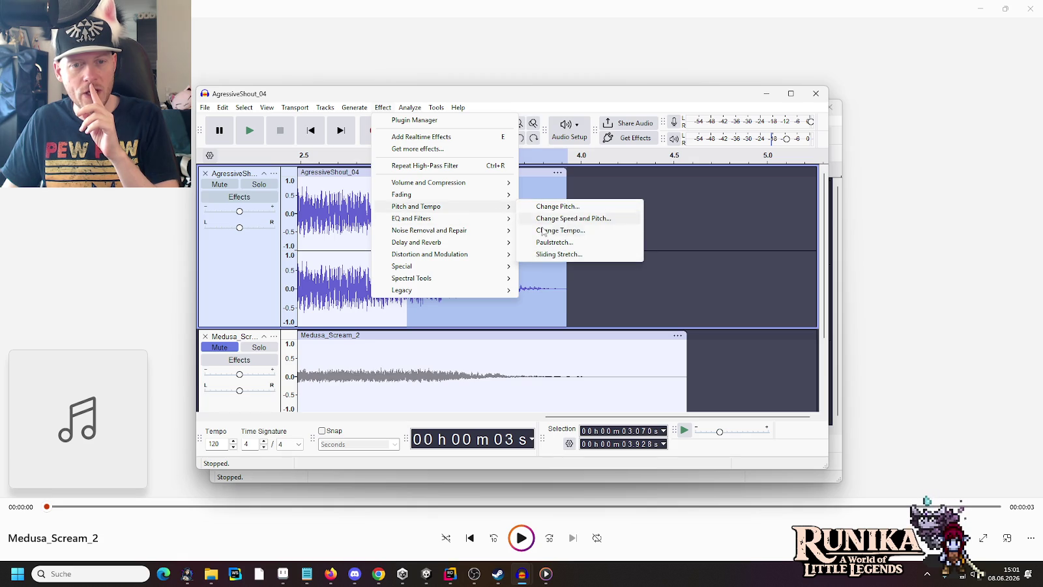
{"action": "left_click", "coordinate": [548, 230]}
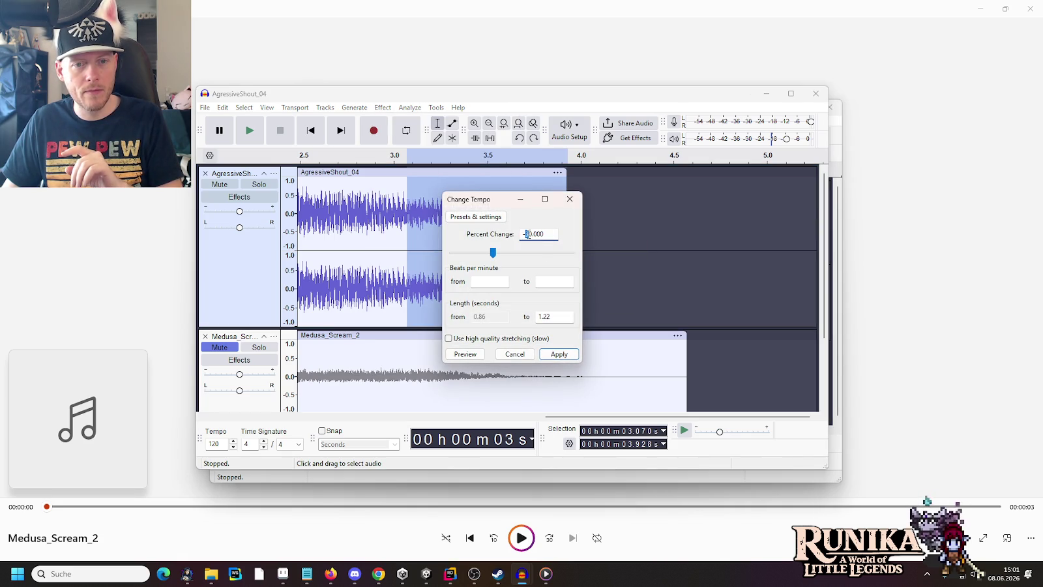
{"action": "left_click", "coordinate": [466, 354]}
{"action": "left_click", "coordinate": [466, 355]}
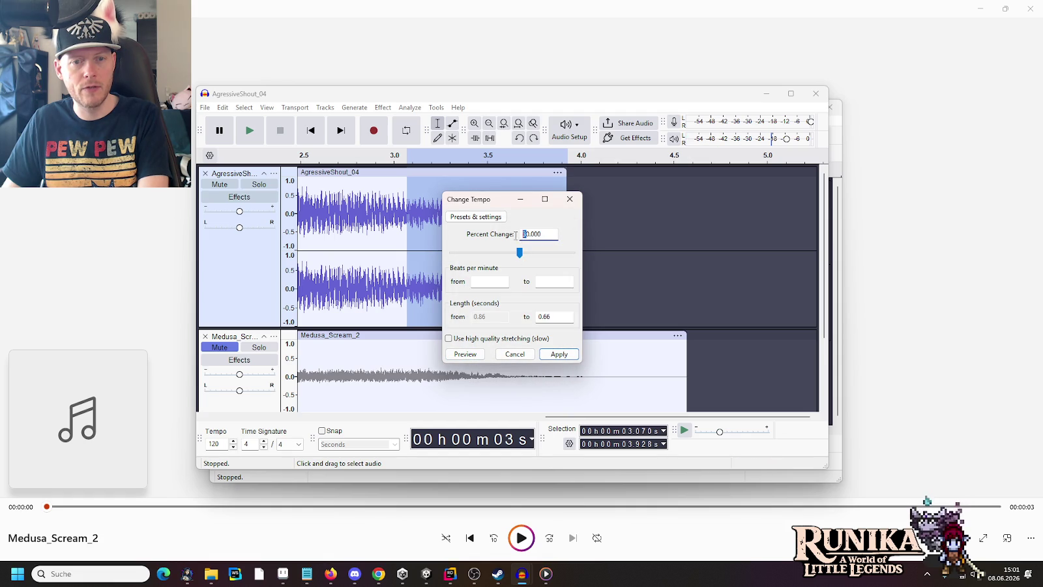
{"action": "left_click", "coordinate": [472, 354]}
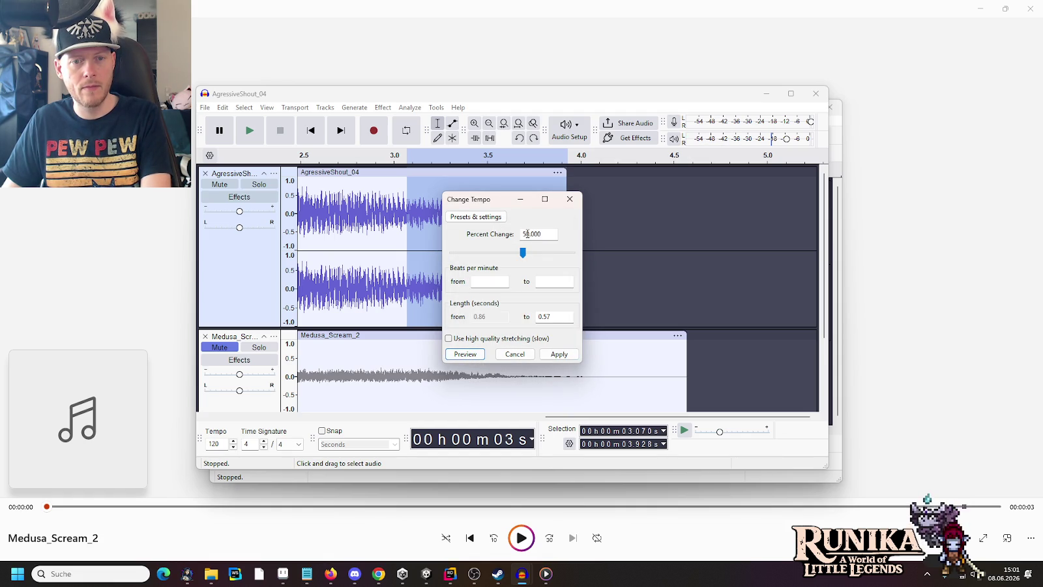
{"action": "left_click", "coordinate": [511, 358]}
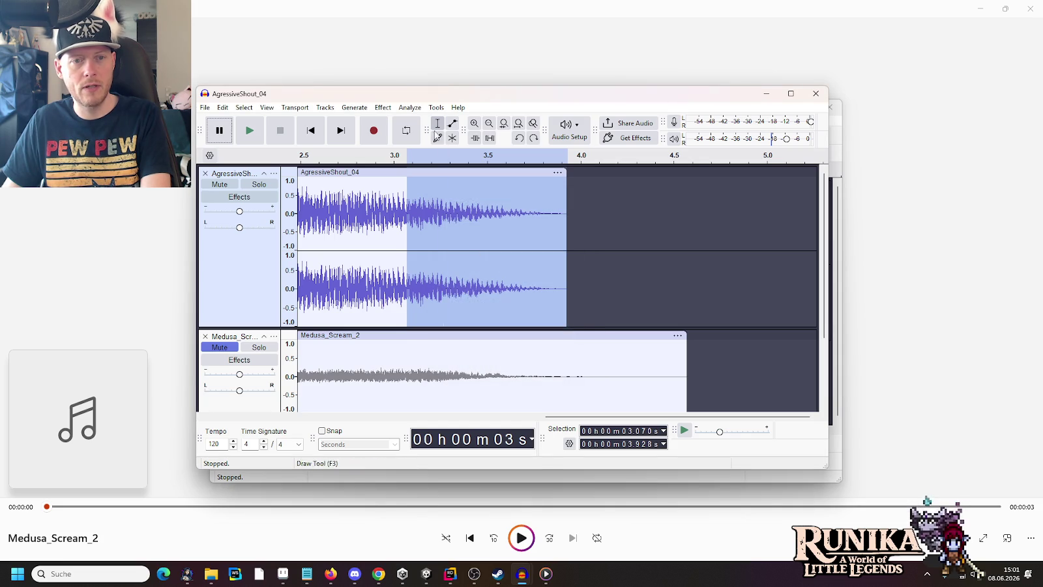
{"action": "left_click", "coordinate": [403, 108]}
- Preview a low-pass filter on the tail at 350, 450, 550 and 600 Hz cutoffs
{"action": "mouse_move", "coordinate": [450, 218]}
{"action": "left_click", "coordinate": [547, 266]}
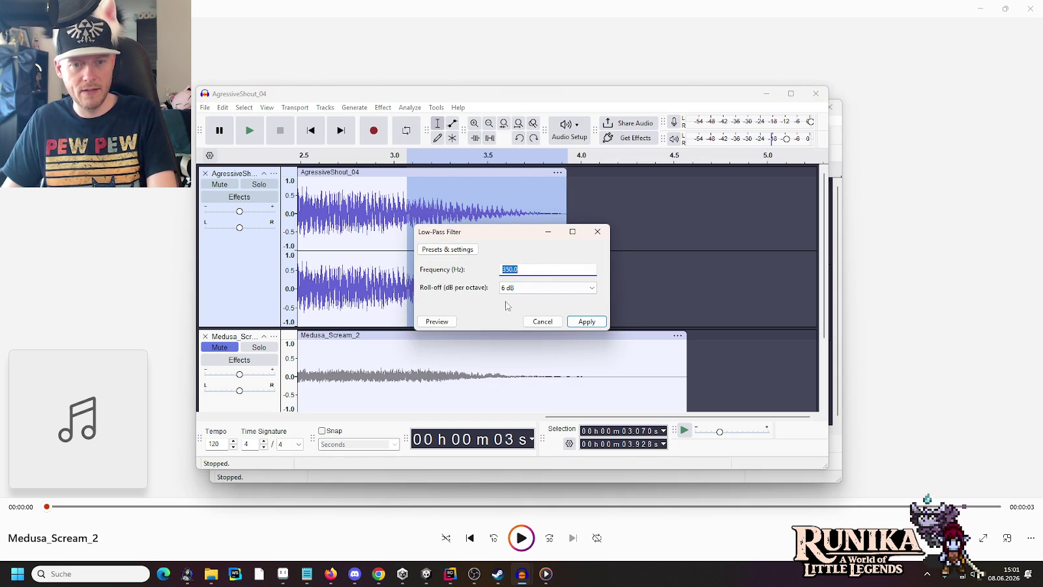
{"action": "left_click", "coordinate": [434, 321]}
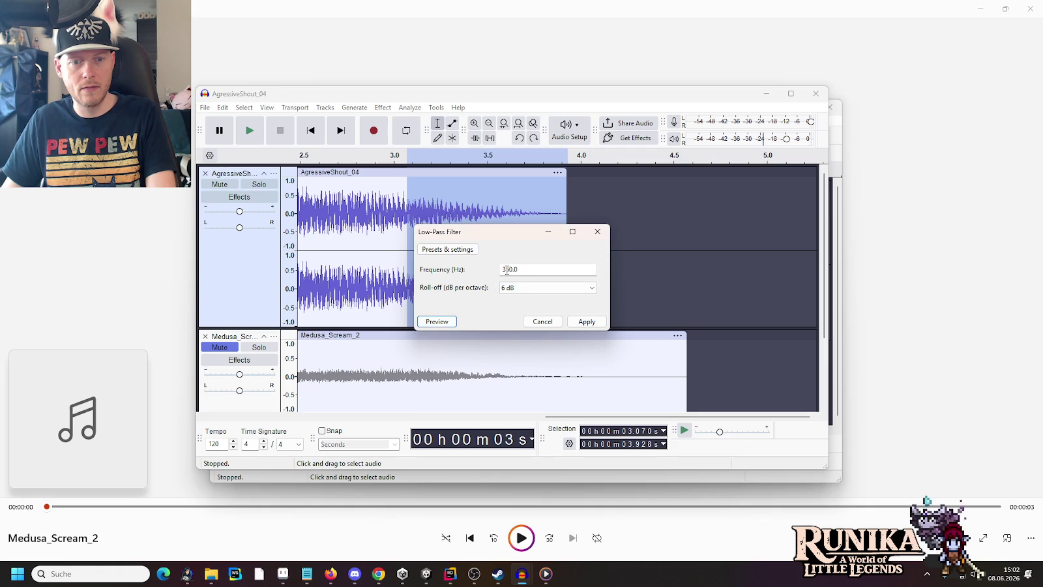
{"action": "left_click_drag", "start_coordinate": [507, 270], "coordinate": [500, 269]}
{"action": "type", "text": "4"}
{"action": "key", "text": "Tab"}
{"action": "key", "text": "Tab"}
{"action": "key", "text": "space"}
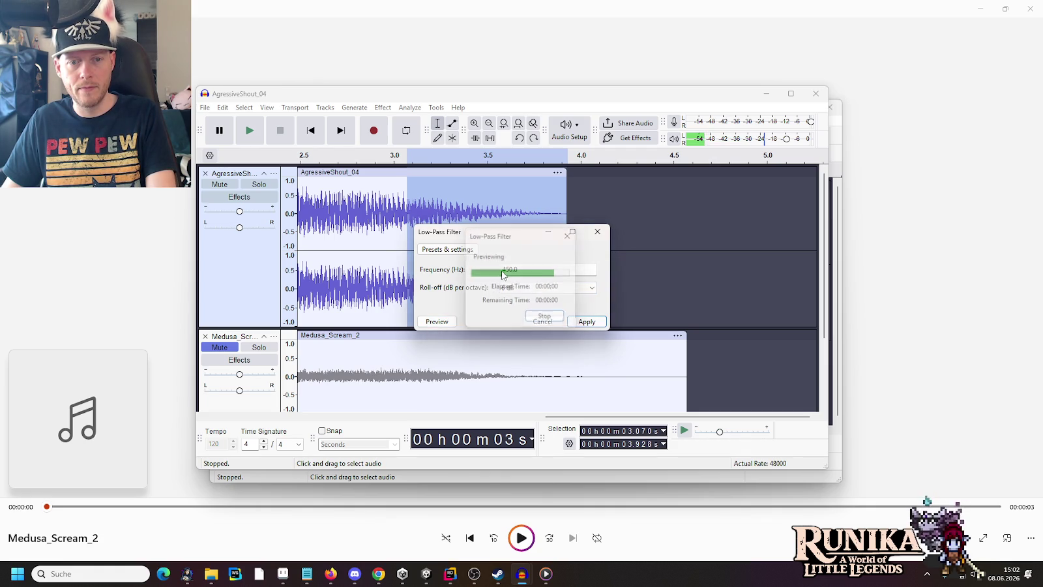
{"action": "type", "text": "5"}
{"action": "key", "text": "Tab"}
{"action": "key", "text": "Tab"}
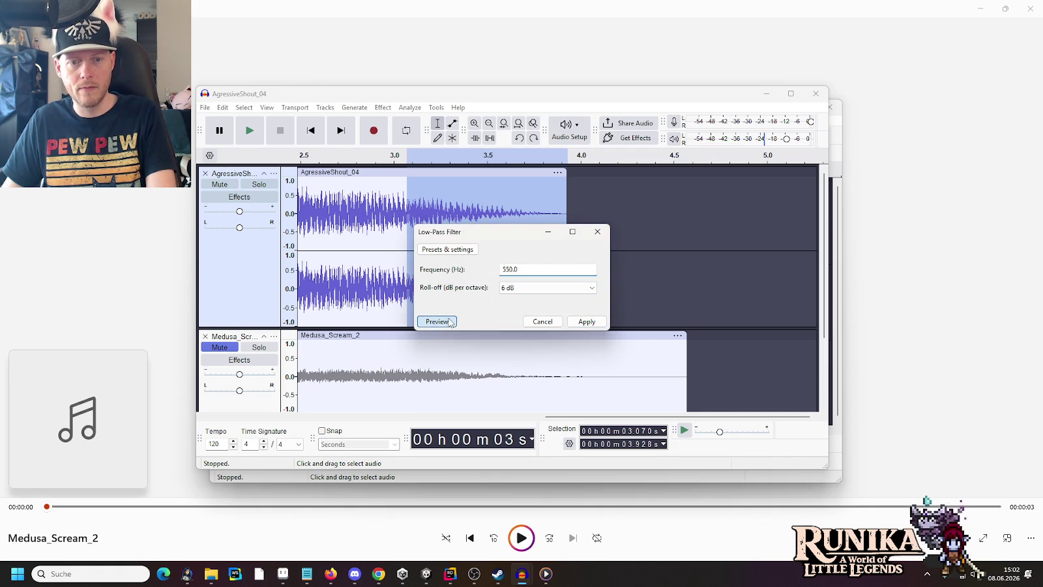
{"action": "key", "text": "space"}
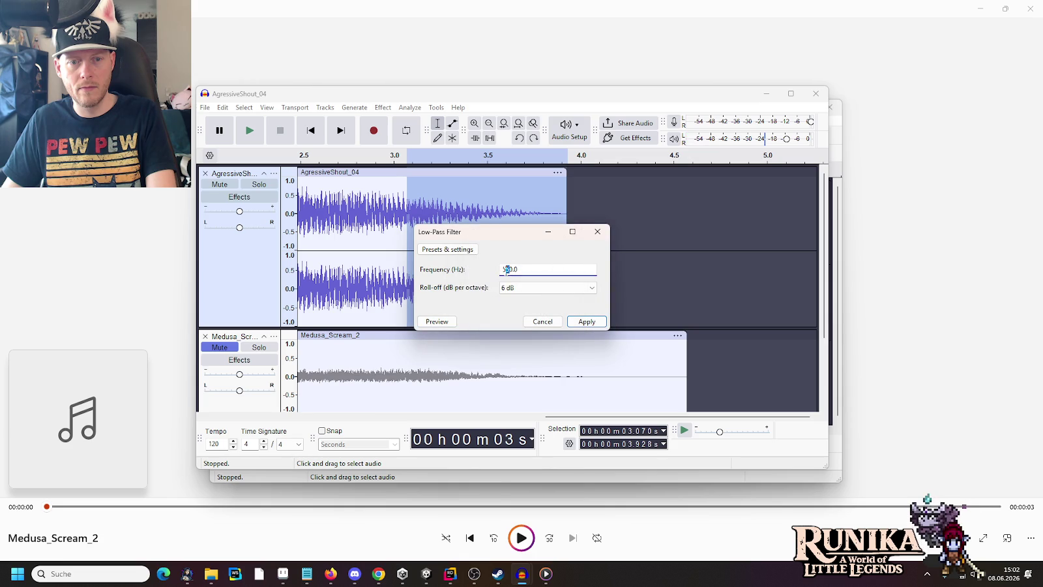
{"action": "key", "text": "Tab"}
{"action": "key", "text": "Tab"}
{"action": "key", "text": "space"}
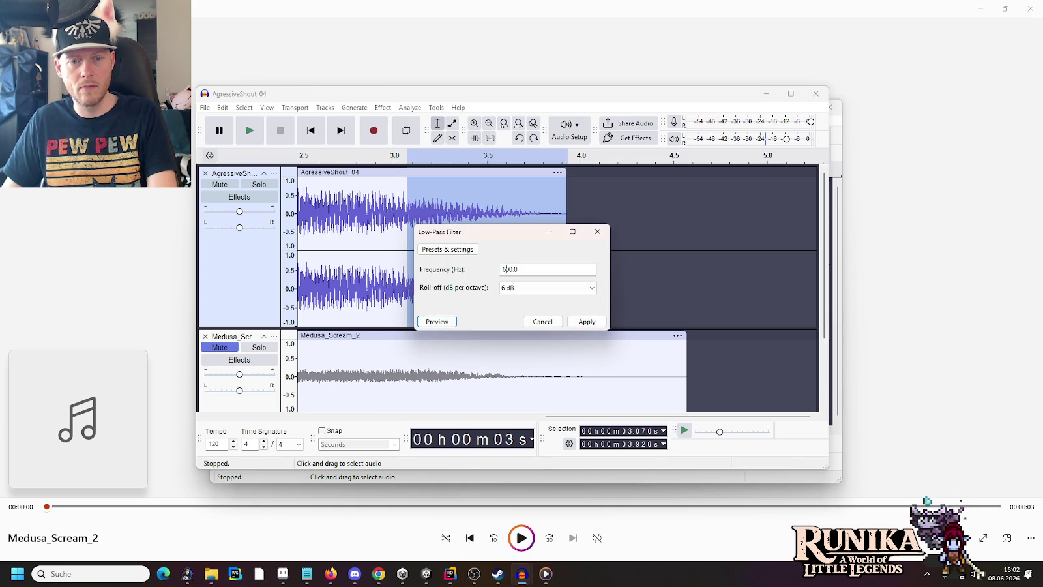
- Settle on a 200 Hz cutoff after further previews and apply the low-pass filter to the tail
{"action": "left_click", "coordinate": [455, 322]}
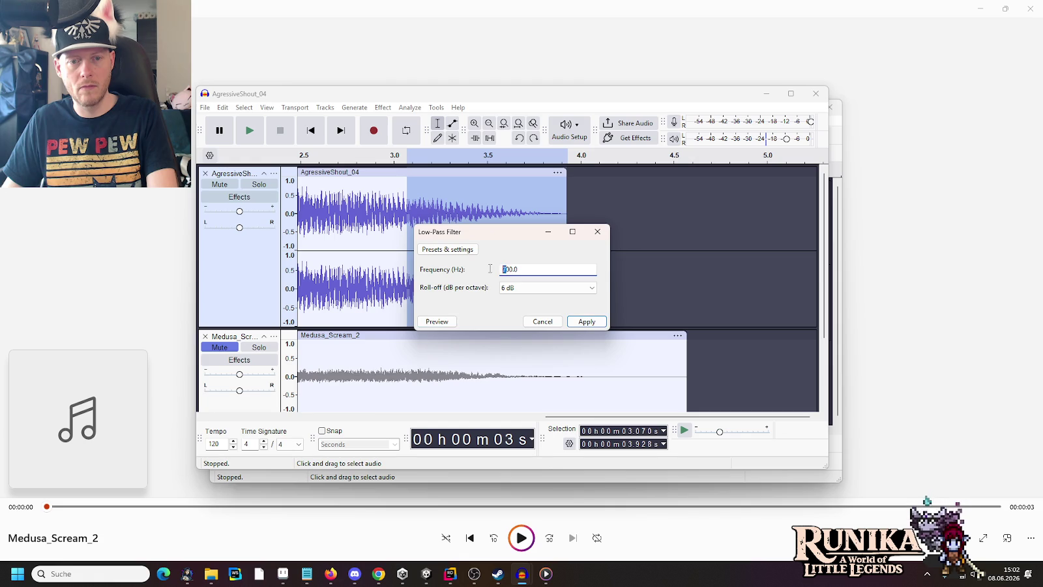
{"action": "type", "text": "8"}
{"action": "left_click", "coordinate": [440, 323]}
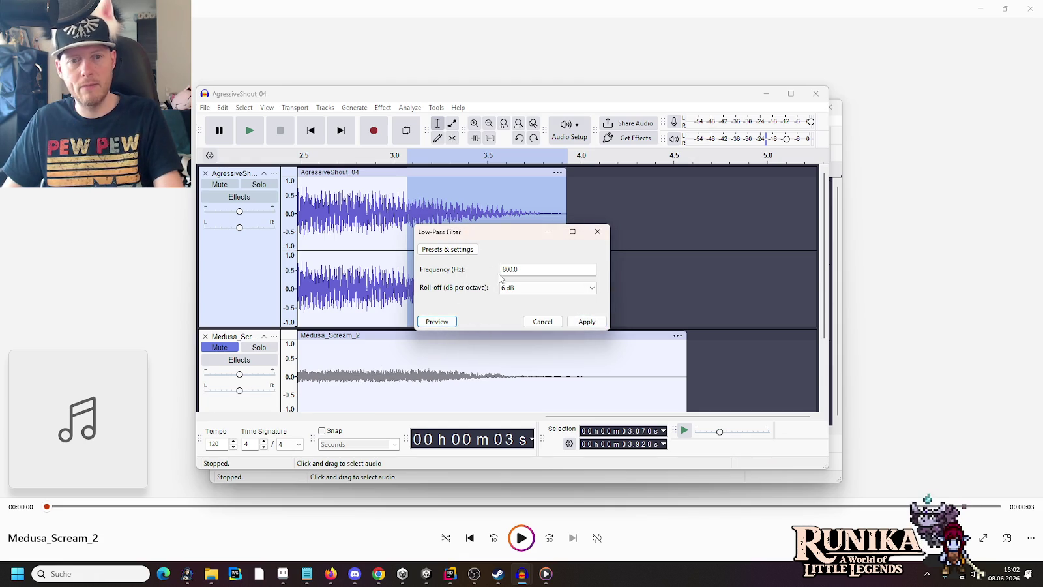
{"action": "left_click", "coordinate": [443, 324]}
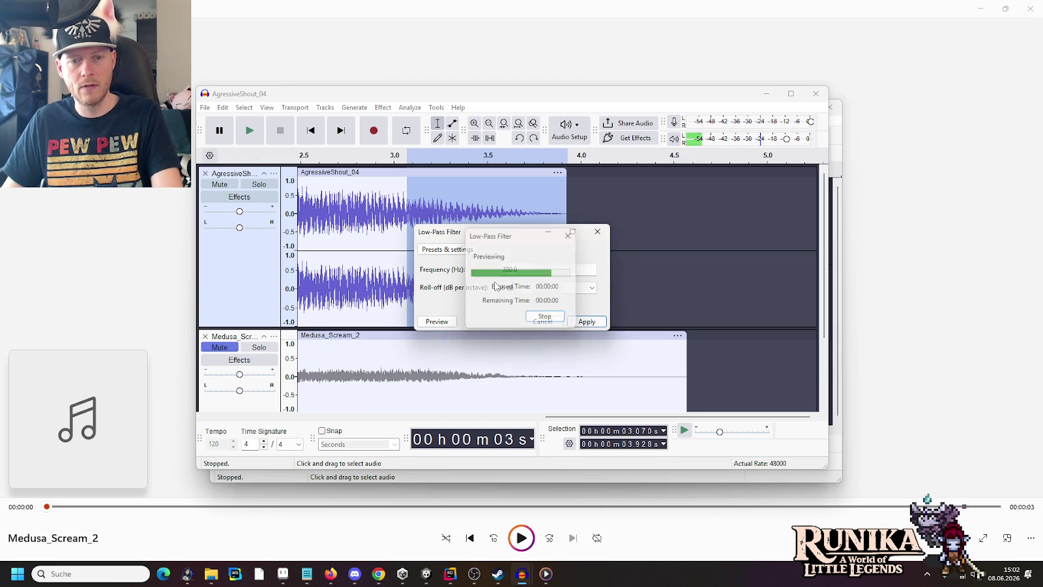
{"action": "left_click", "coordinate": [447, 322]}
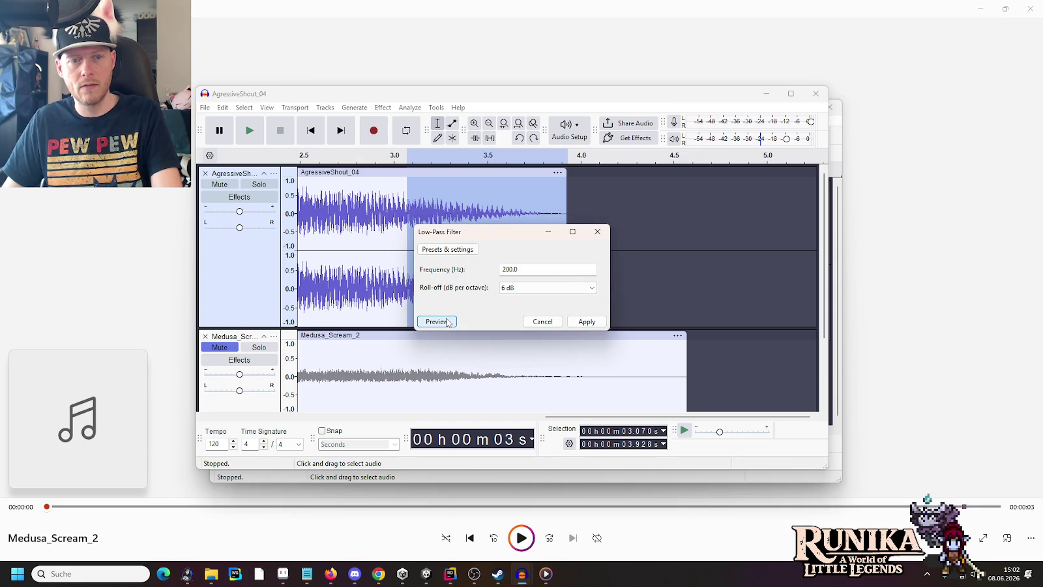
{"action": "left_click", "coordinate": [583, 322]}
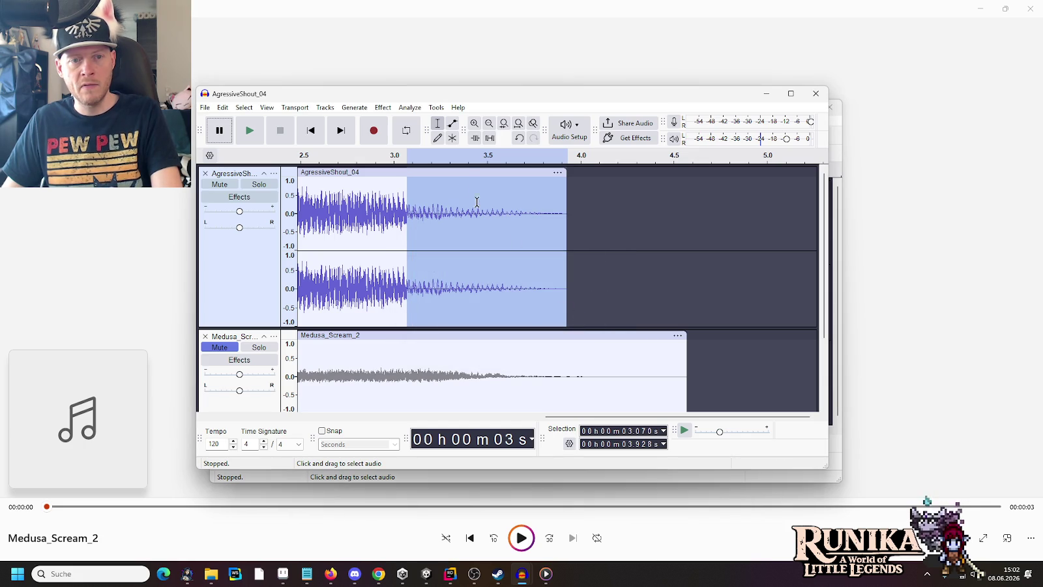
{"action": "left_click", "coordinate": [417, 109]}
- Preview and apply a 6 dB Amplify boost to the shout's 3.07–3.93 s tail
{"action": "mouse_move", "coordinate": [386, 108]}
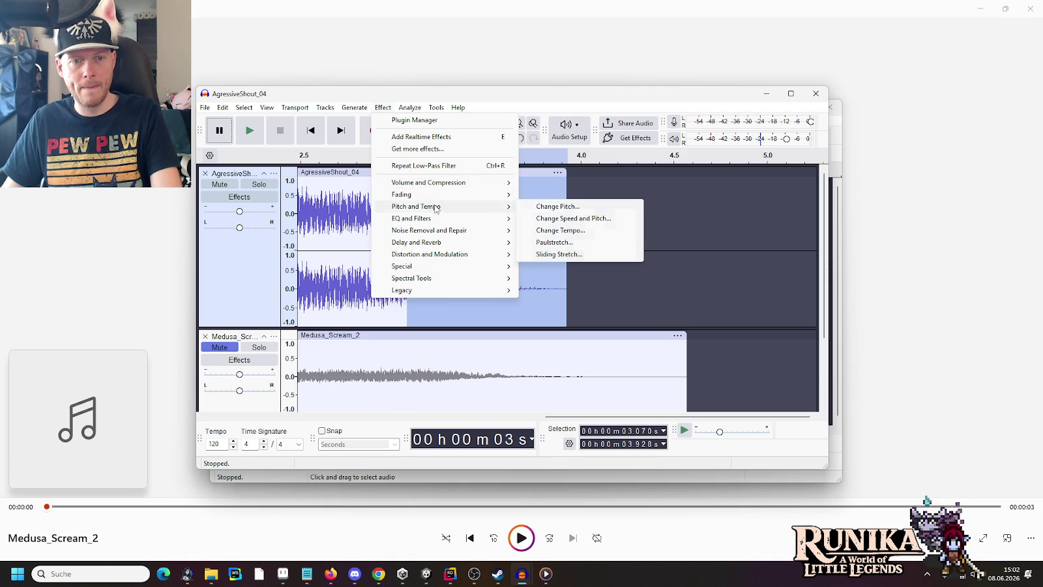
{"action": "mouse_move", "coordinate": [455, 185]}
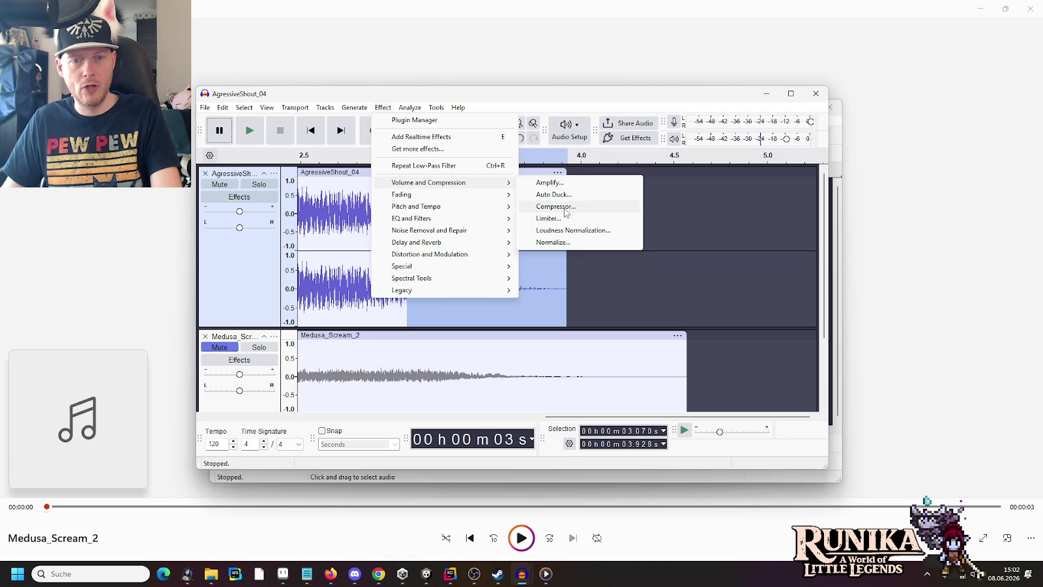
{"action": "left_click", "coordinate": [562, 184]}
{"action": "type", "text": "6"}
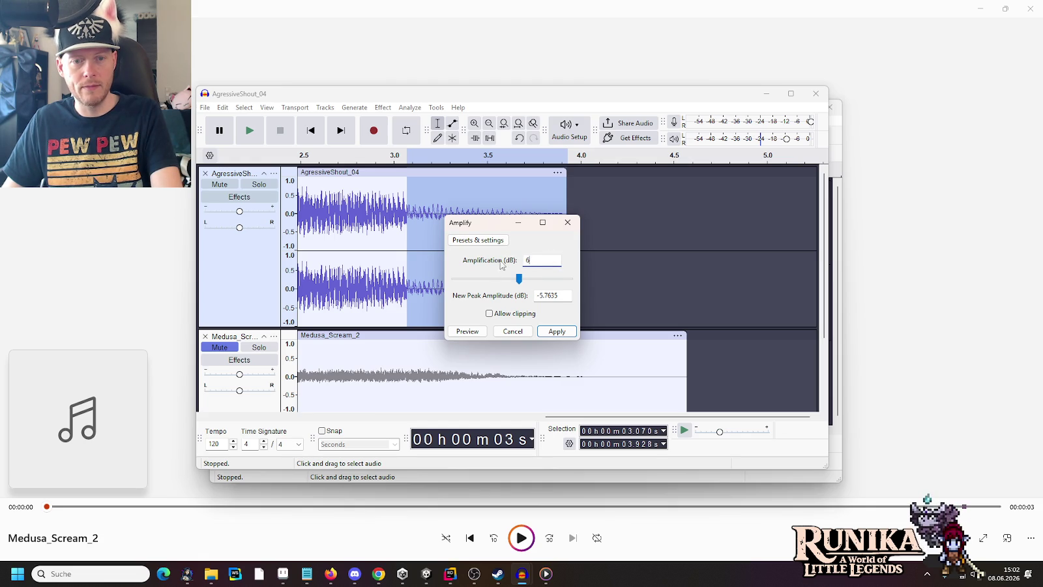
{"action": "left_click", "coordinate": [472, 333]}
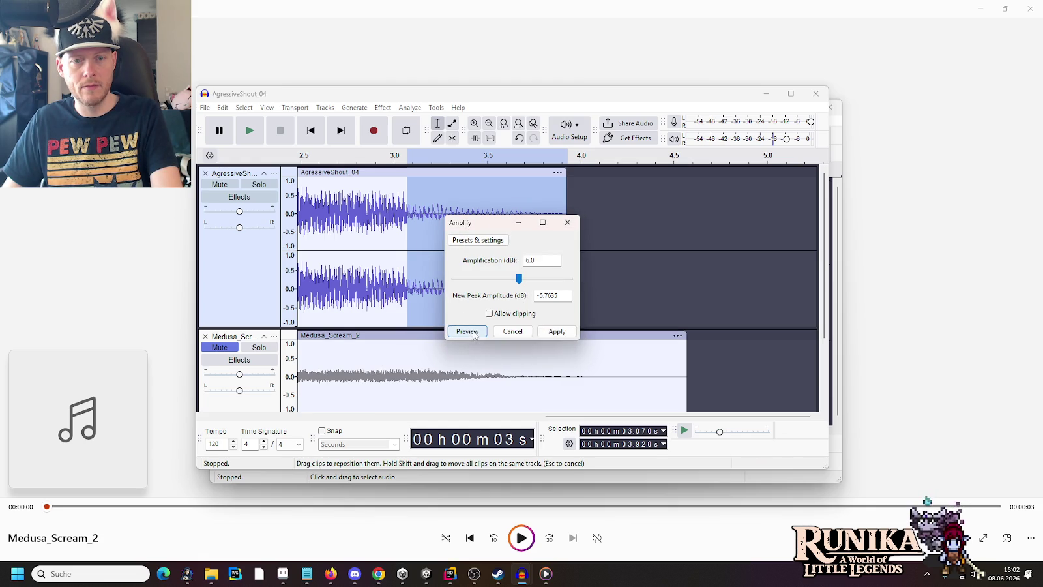
{"action": "left_click", "coordinate": [558, 332]}
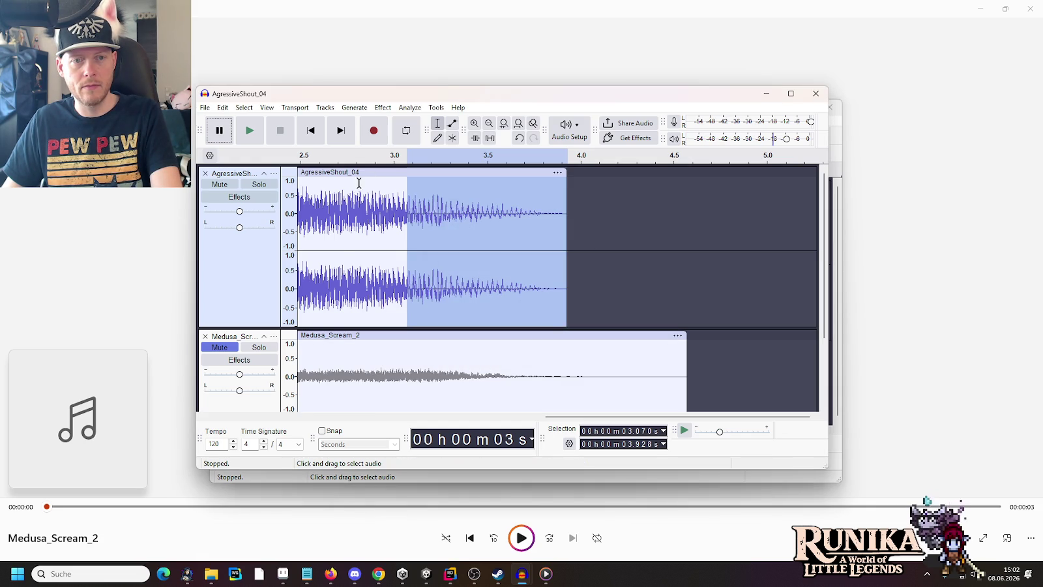
{"action": "left_click", "coordinate": [344, 184]}
- Play the edit, compare it with and without the amplification via undo/redo, then replay from the start
{"action": "left_click", "coordinate": [250, 135]}
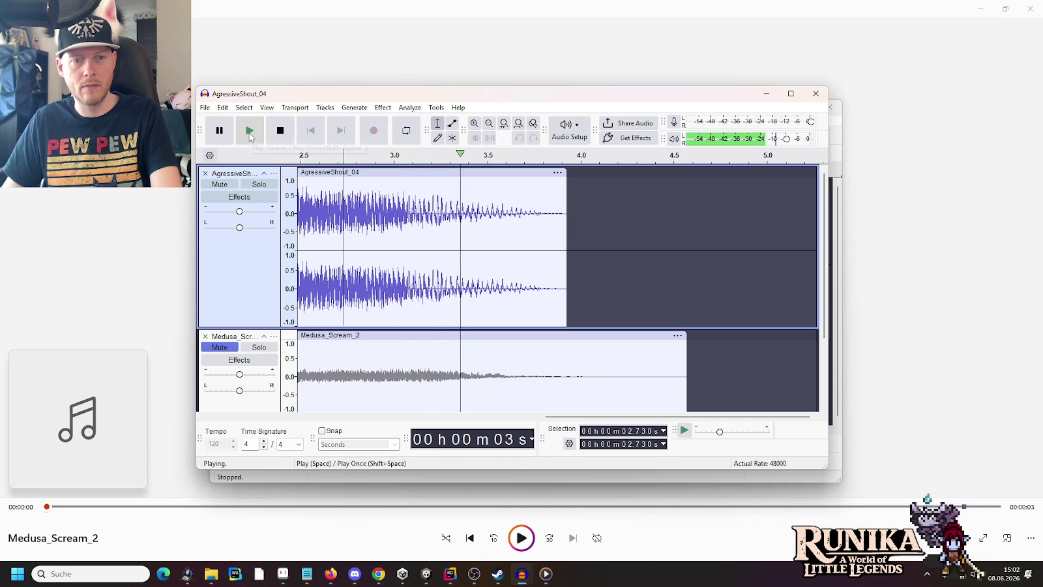
{"action": "key", "text": "ctrl+z"}
{"action": "key", "text": "ctrl+y"}
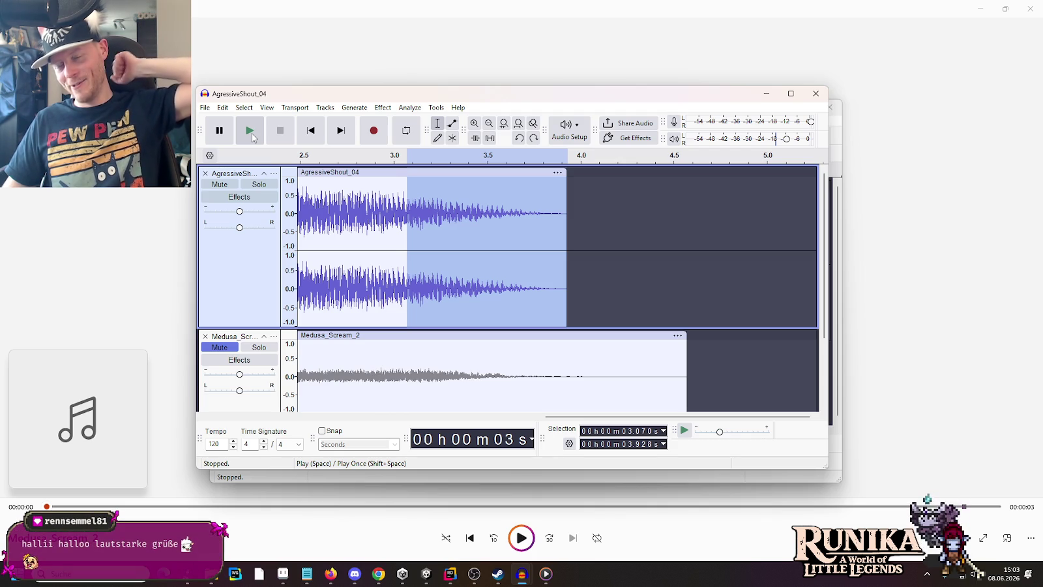
{"action": "left_click", "coordinate": [390, 274]}
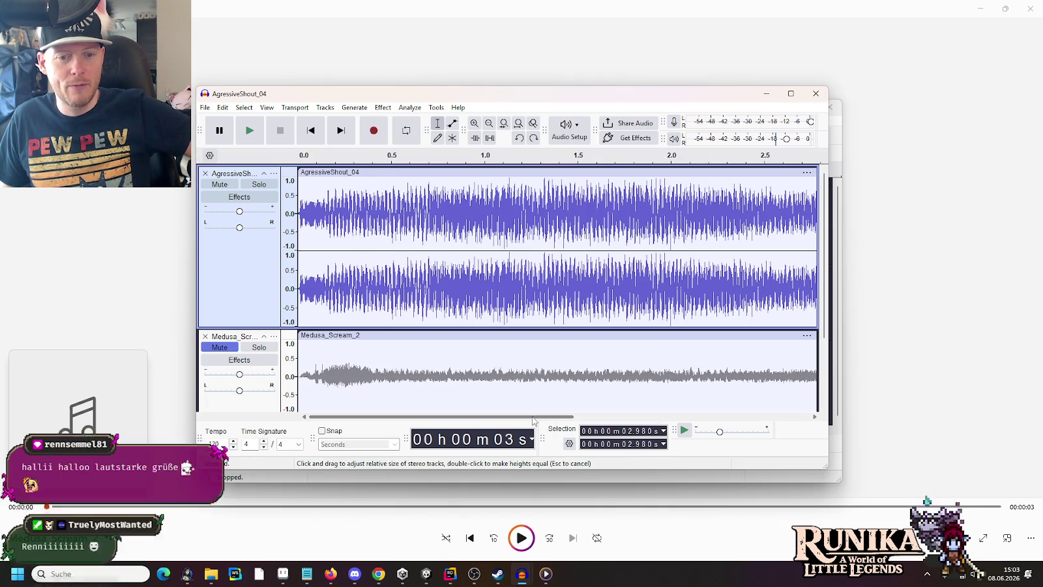
{"action": "scroll", "coordinate": [431, 362], "scroll_direction": "left", "scroll_amount": 5}
{"action": "left_click", "coordinate": [299, 214]}
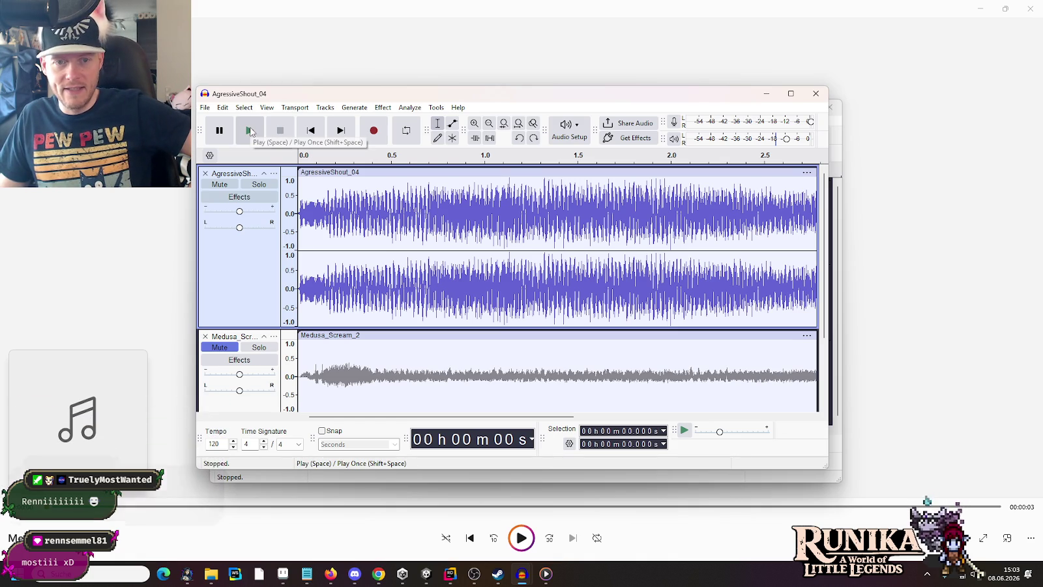
{"action": "left_click", "coordinate": [251, 132]}
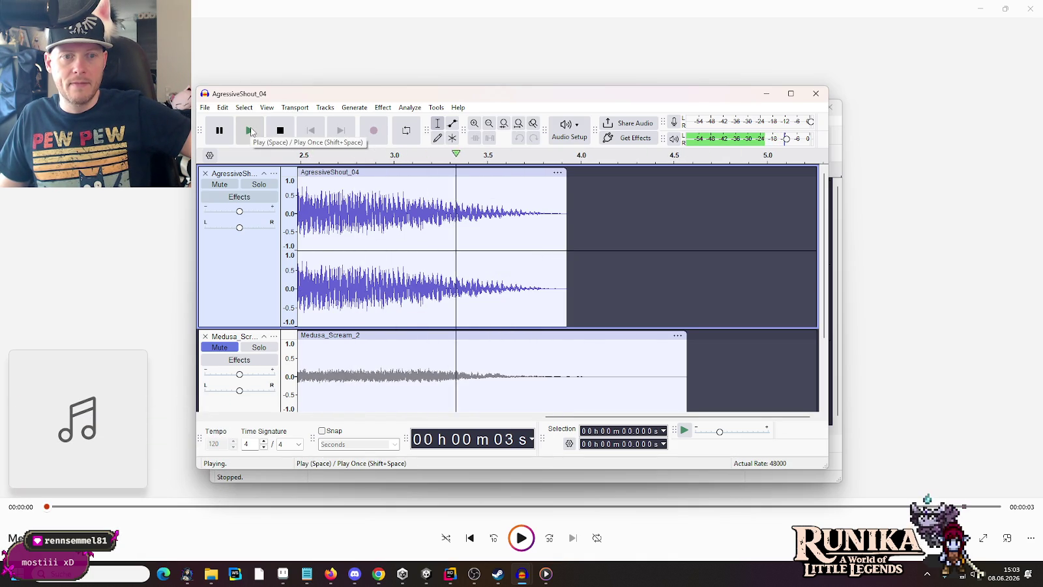
- Replay from 3.114 s, return to 0 s, and unmute the Medusa_Scream_2 track
{"action": "left_click", "coordinate": [414, 201]}
{"action": "left_click", "coordinate": [250, 133]}
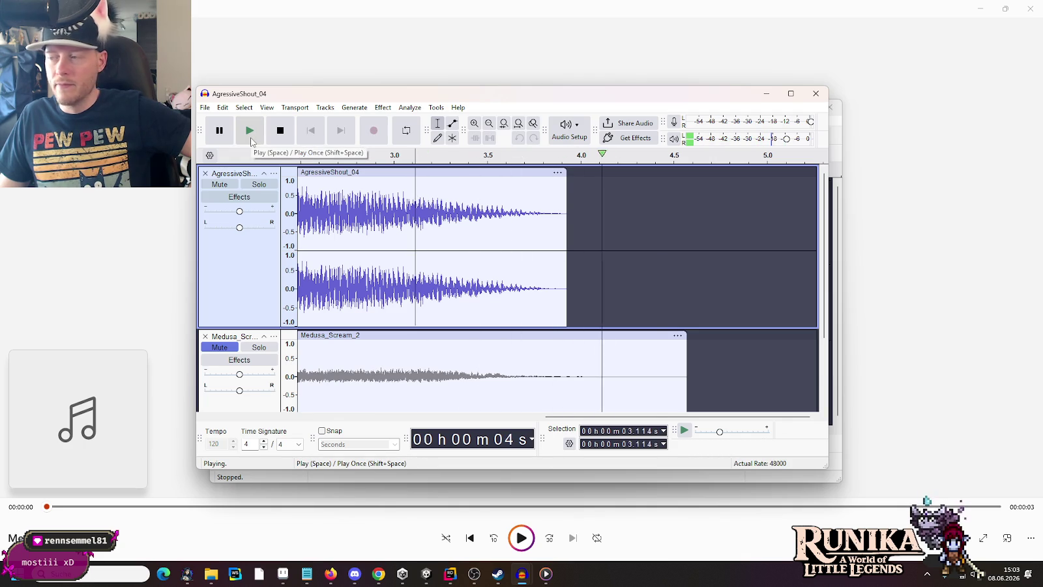
{"action": "left_click", "coordinate": [251, 140]}
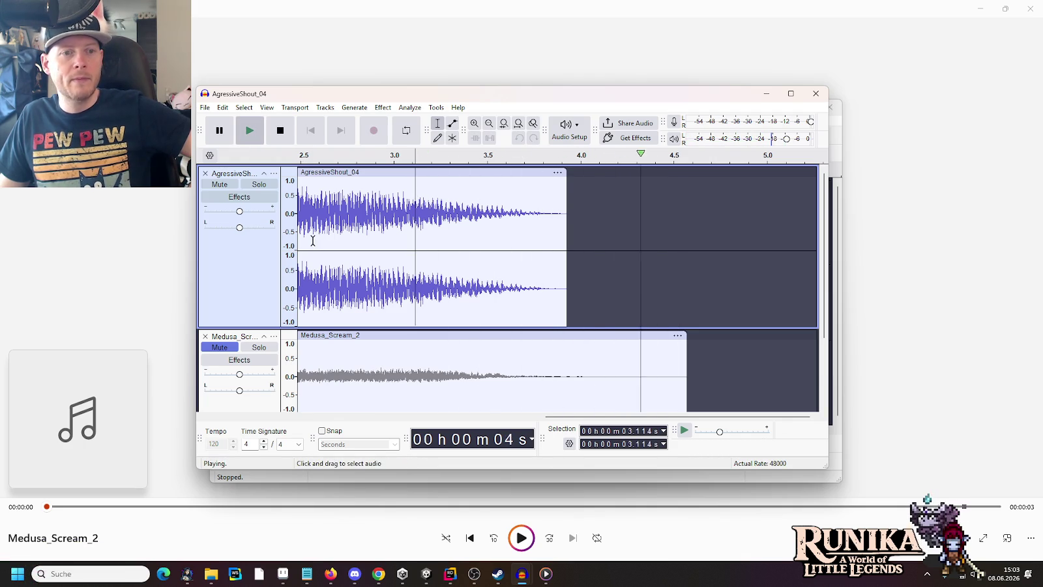
{"action": "left_click", "coordinate": [461, 418]}
{"action": "left_click", "coordinate": [300, 223]}
{"action": "left_click", "coordinate": [220, 347]}
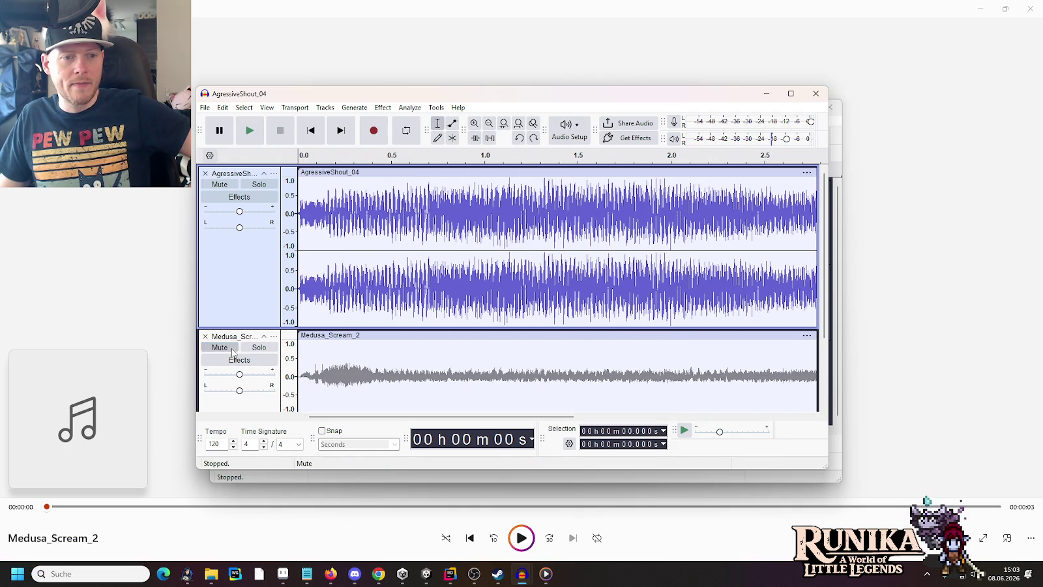
- Mute AgressiveShout_04 to hear Medusa_Scream_2 alone, then unmute it and play the layered mix twice
{"action": "scroll", "coordinate": [231, 352], "scroll_direction": "down", "scroll_amount": 2}
{"action": "scroll", "coordinate": [219, 223], "scroll_direction": "up", "scroll_amount": 2}
{"action": "left_click", "coordinate": [220, 184]}
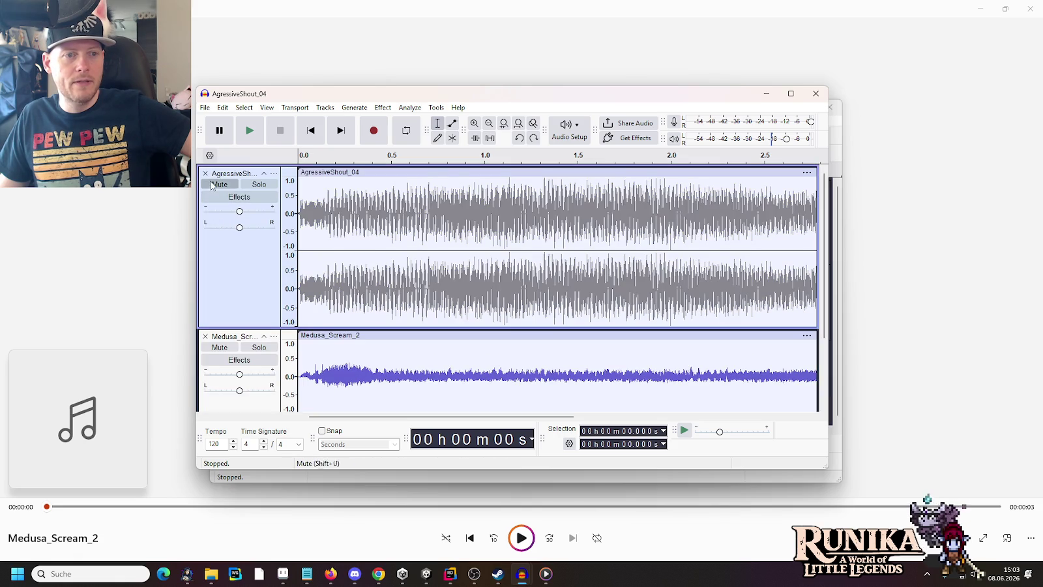
{"action": "left_click", "coordinate": [250, 130]}
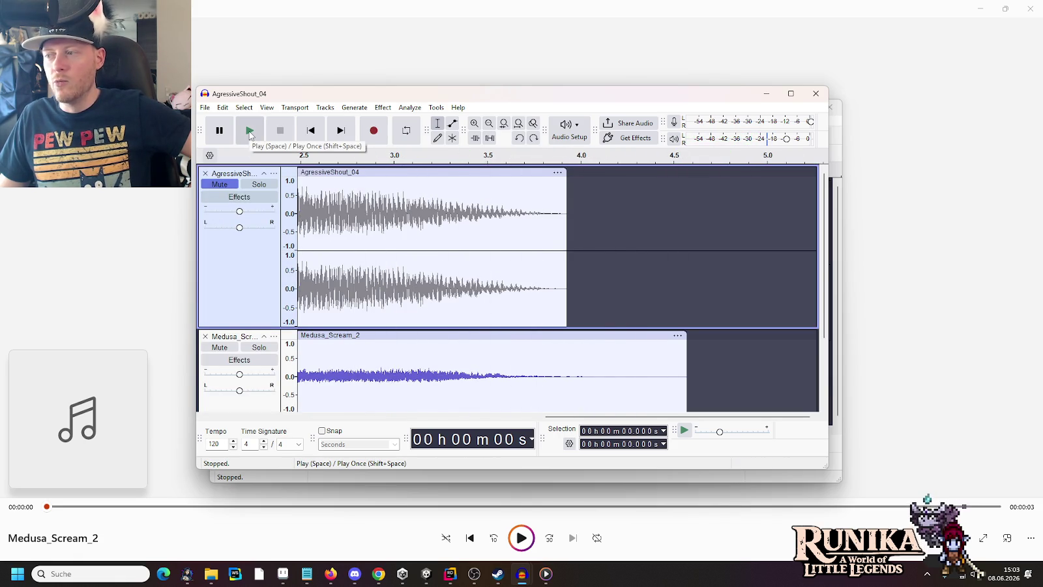
{"action": "left_click", "coordinate": [219, 185]}
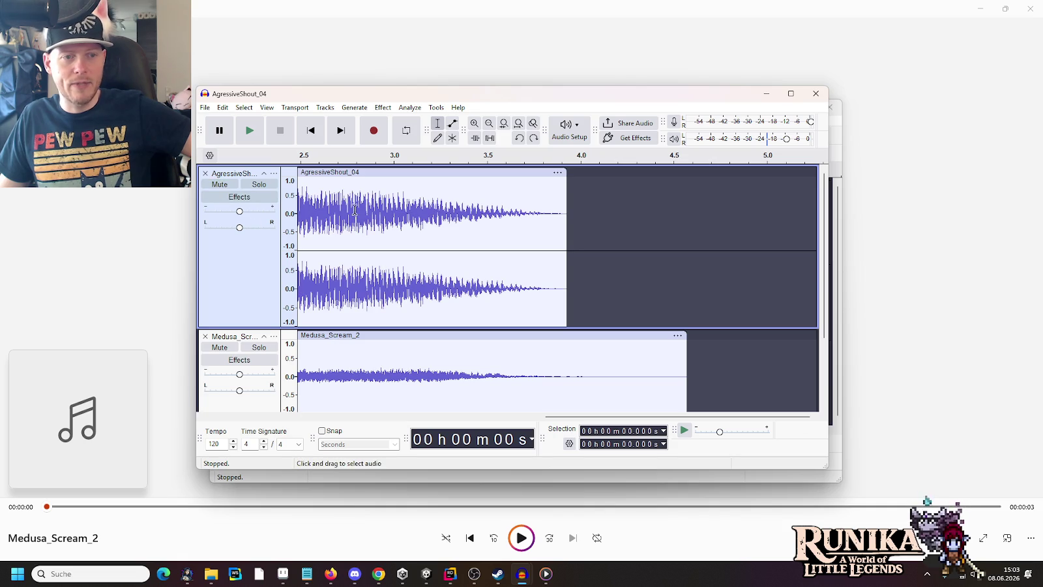
{"action": "left_click", "coordinate": [255, 133]}
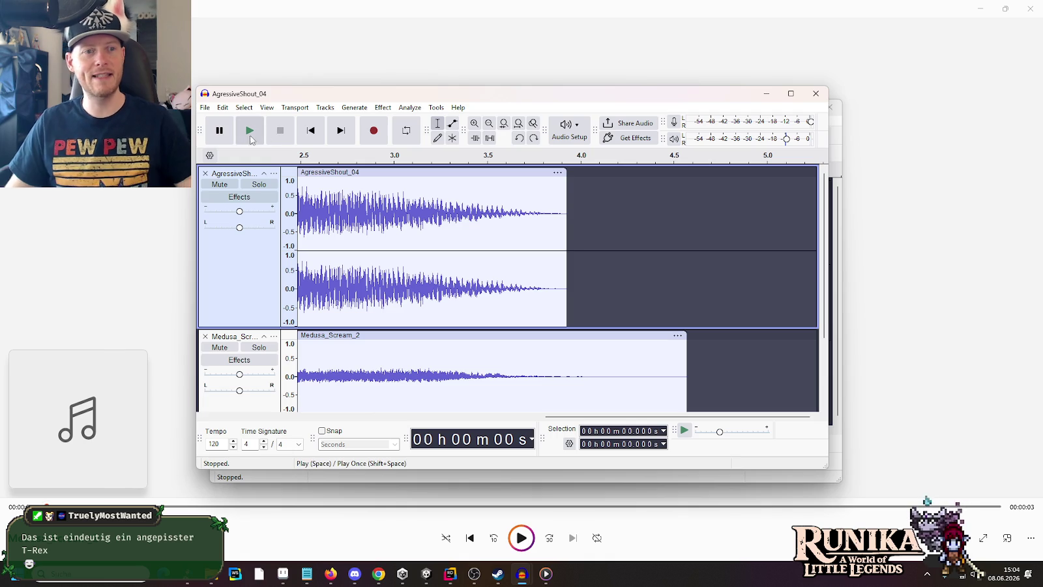
{"action": "left_click", "coordinate": [249, 131]}
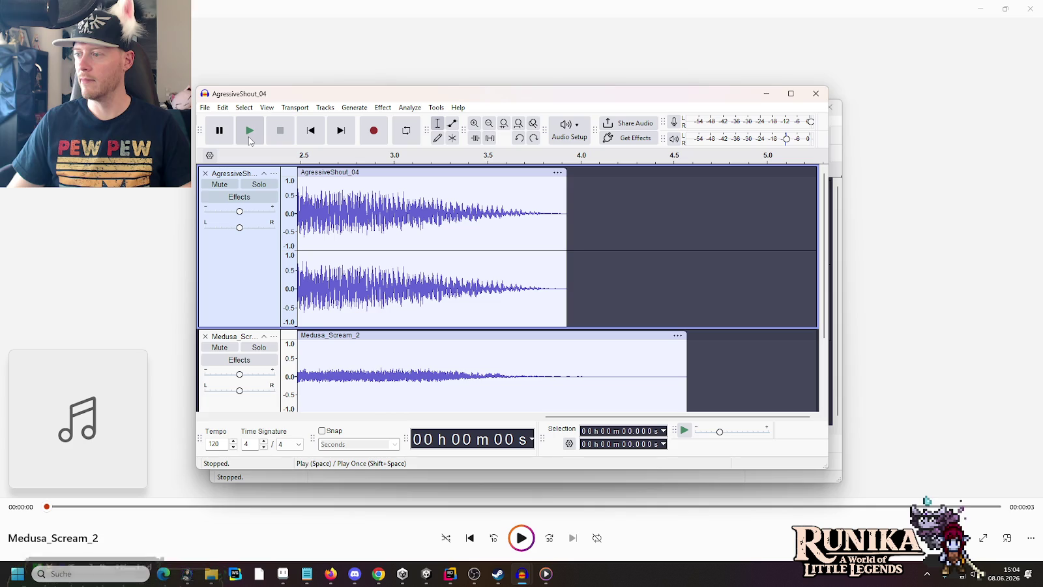
- Choose File › Save Project › Save Project As, saving to this computer
{"action": "left_click", "coordinate": [204, 108]}
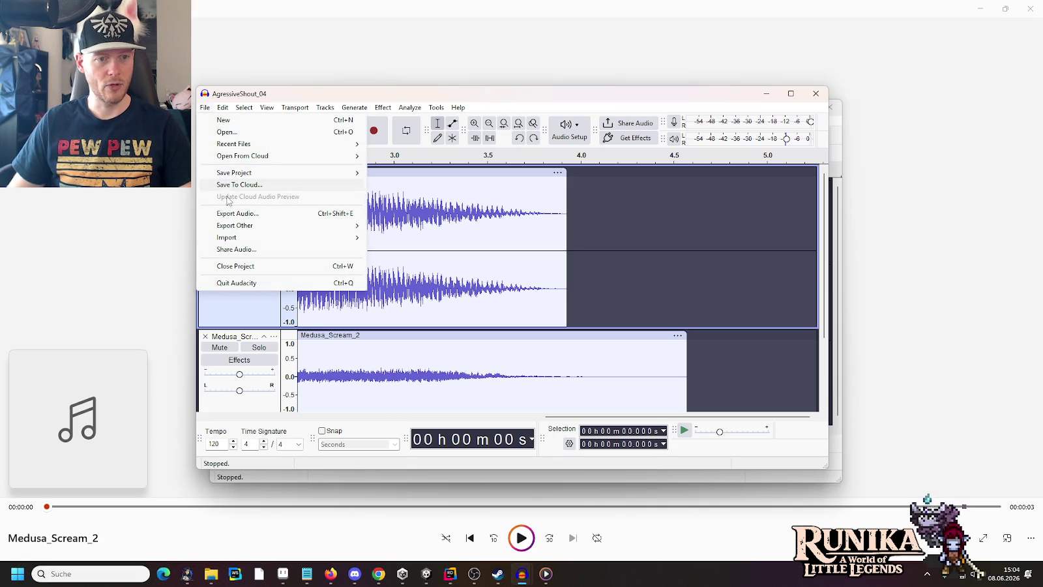
{"action": "mouse_move", "coordinate": [228, 226]}
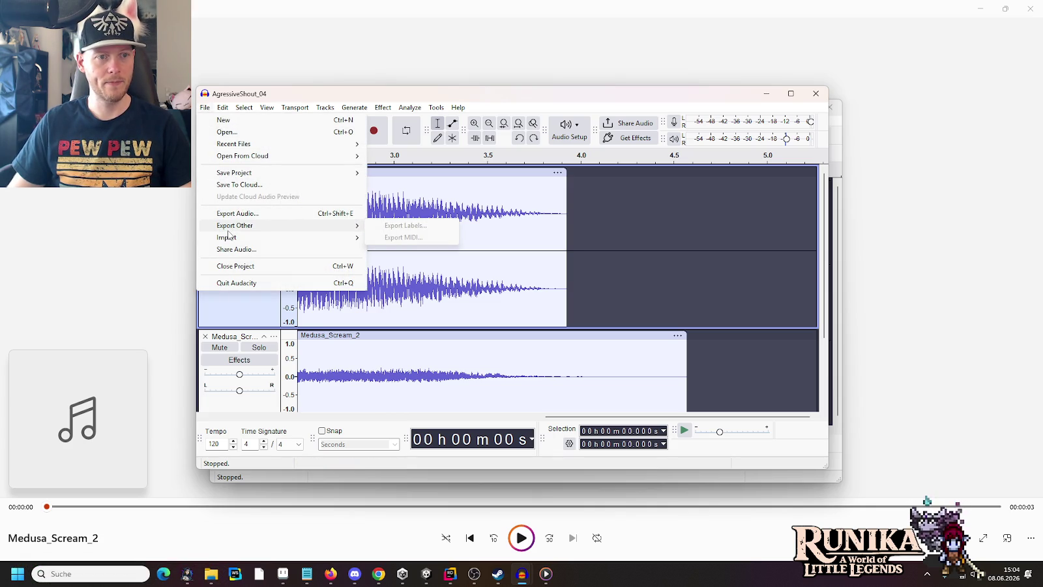
{"action": "mouse_move", "coordinate": [240, 176]}
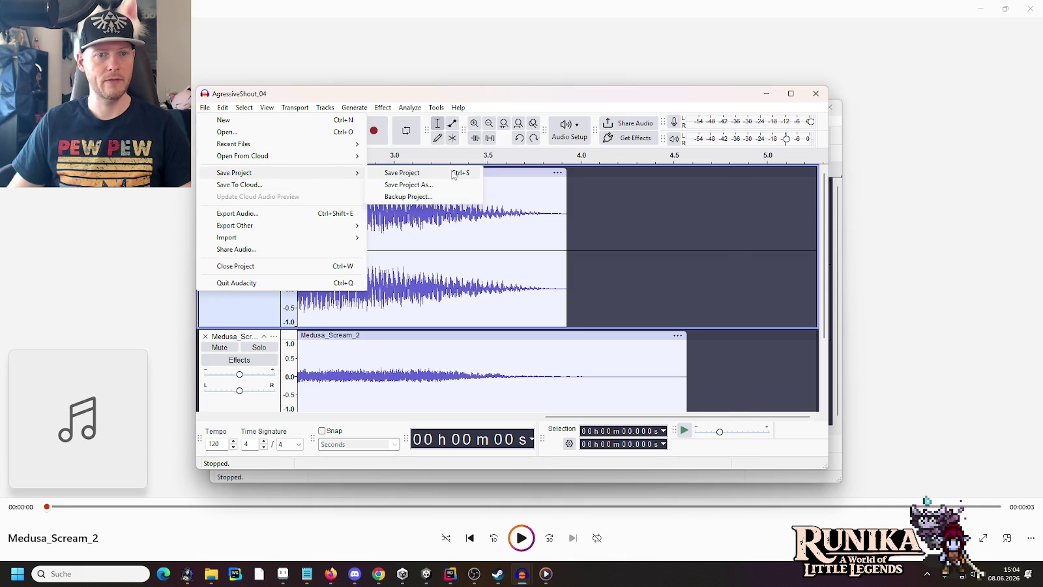
{"action": "left_click", "coordinate": [454, 173]}
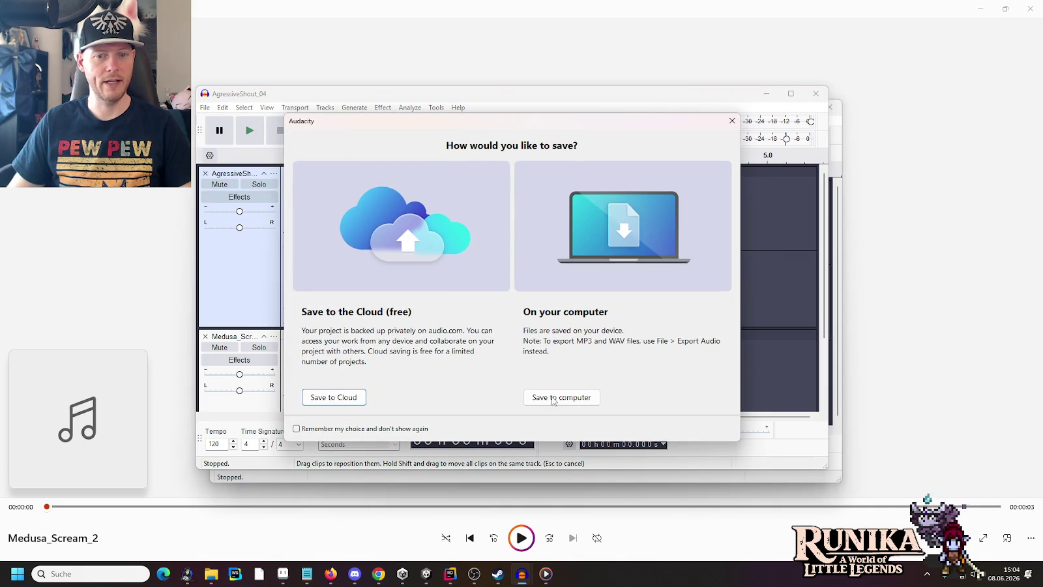
{"action": "left_click", "coordinate": [552, 399]}
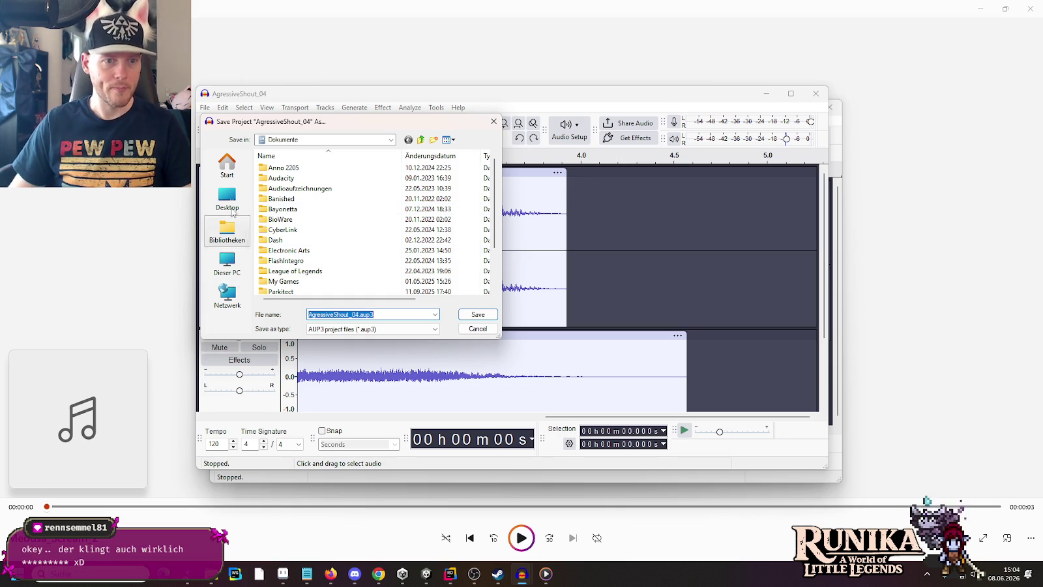
- Browse the Dieser PC and Desktop locations and enlarge the save dialog
{"action": "left_click", "coordinate": [235, 264]}
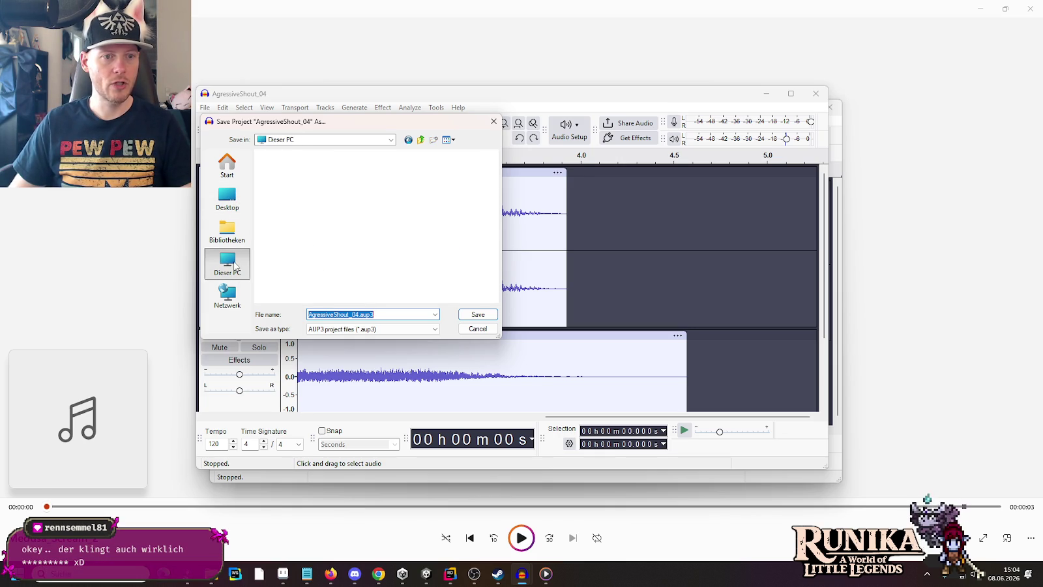
{"action": "left_click", "coordinate": [224, 202]}
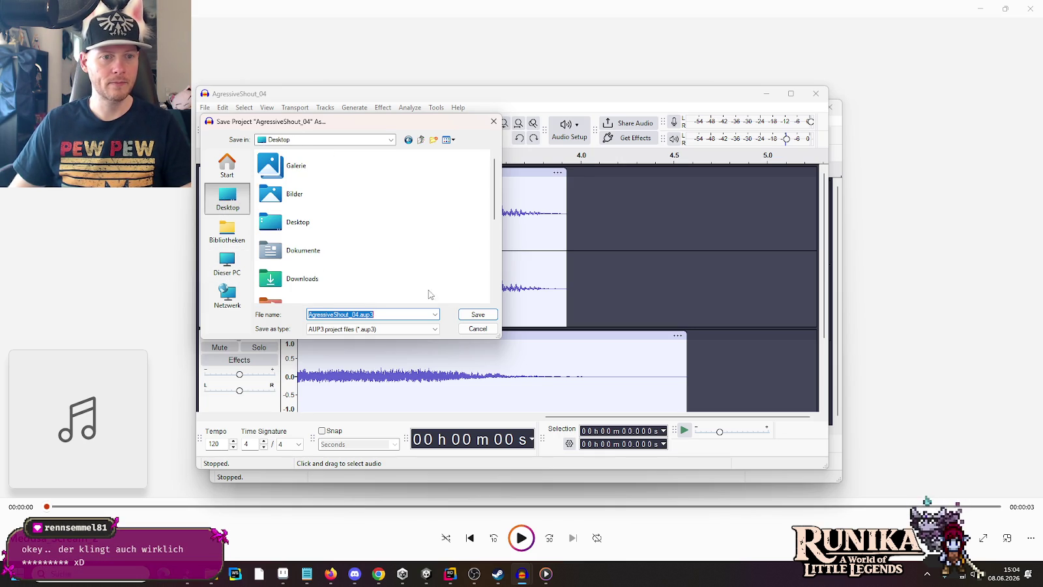
{"action": "scroll", "coordinate": [430, 295], "scroll_direction": "down", "scroll_amount": 5}
{"action": "scroll", "coordinate": [344, 256], "scroll_direction": "up", "scroll_amount": 5}
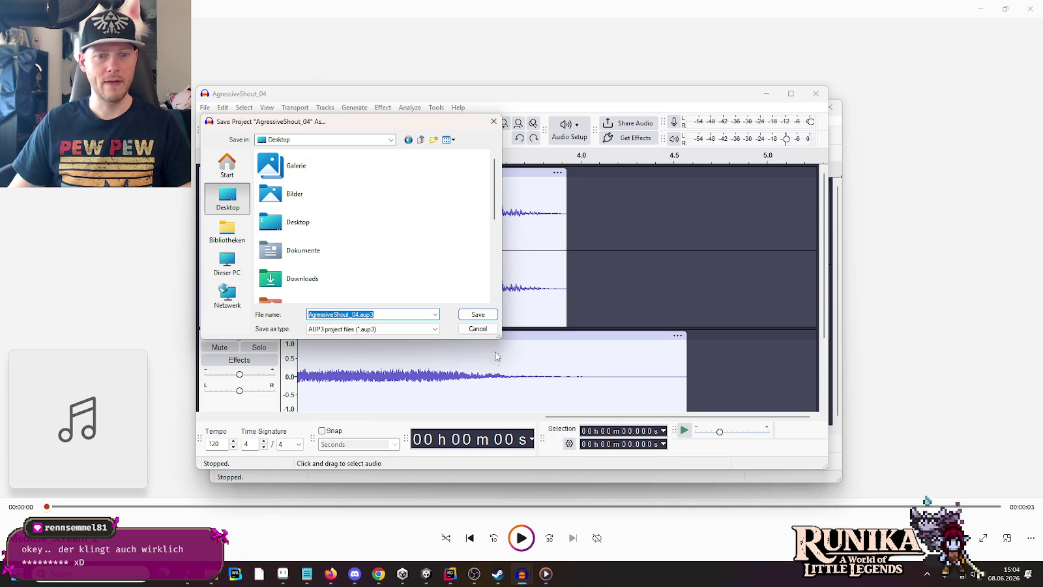
{"action": "left_click_drag", "start_coordinate": [501, 340], "coordinate": [657, 405]}
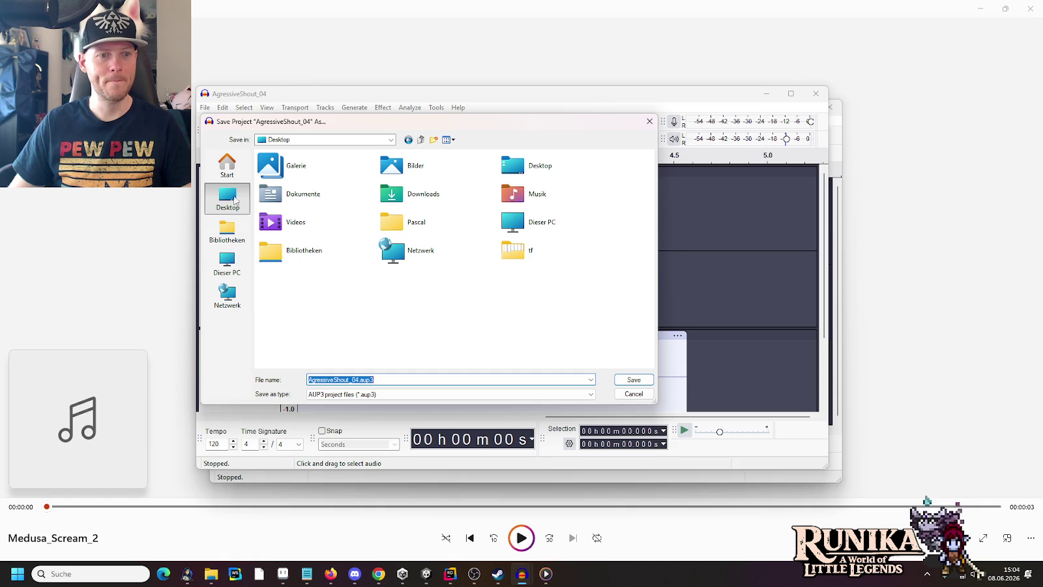
- Navigate from quick access into little-legends-sources › audio › actor
{"action": "left_click", "coordinate": [234, 168]}
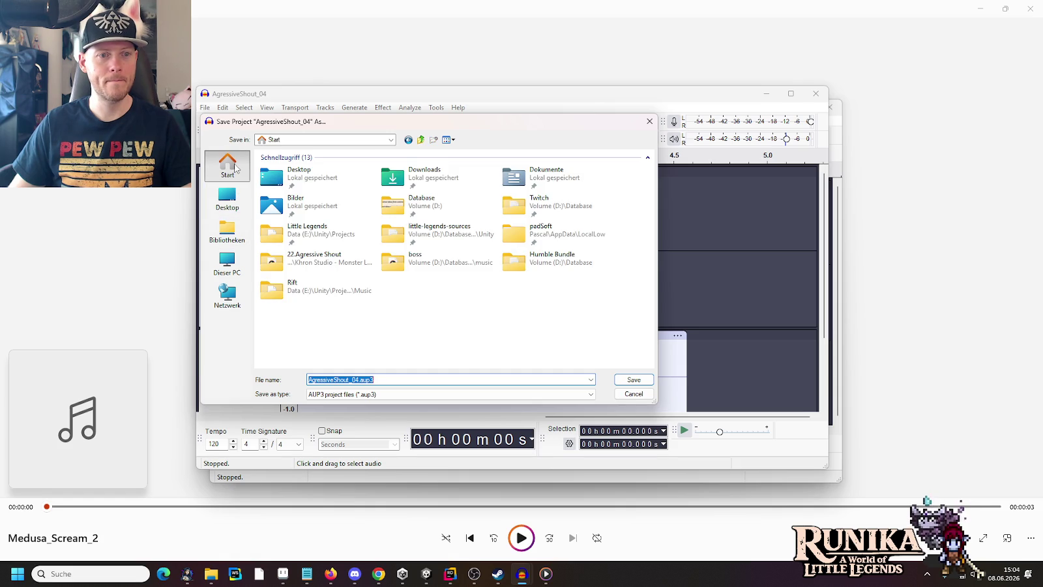
{"action": "double_click", "coordinate": [286, 232]}
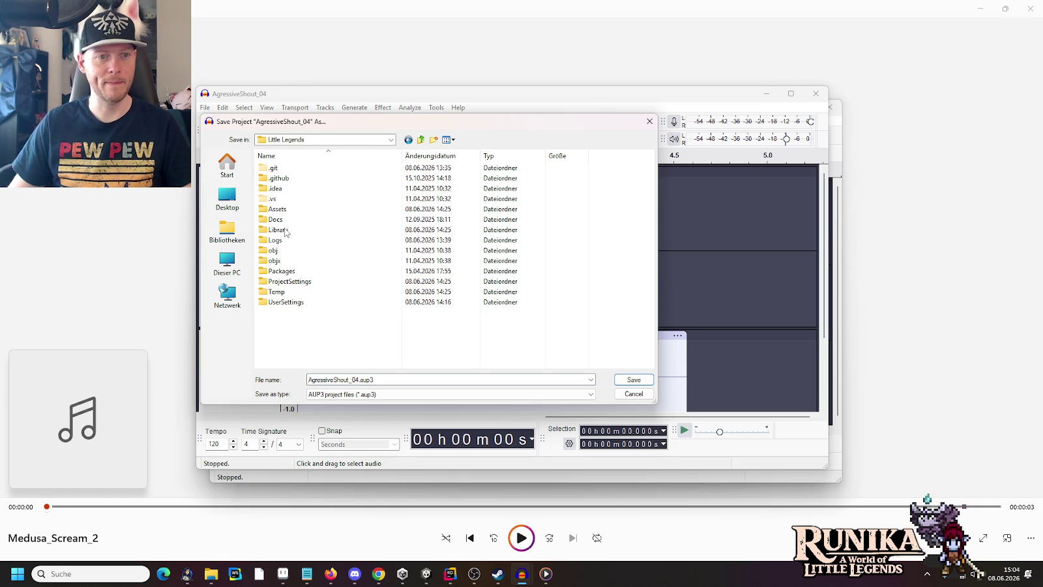
{"action": "left_click", "coordinate": [228, 167]}
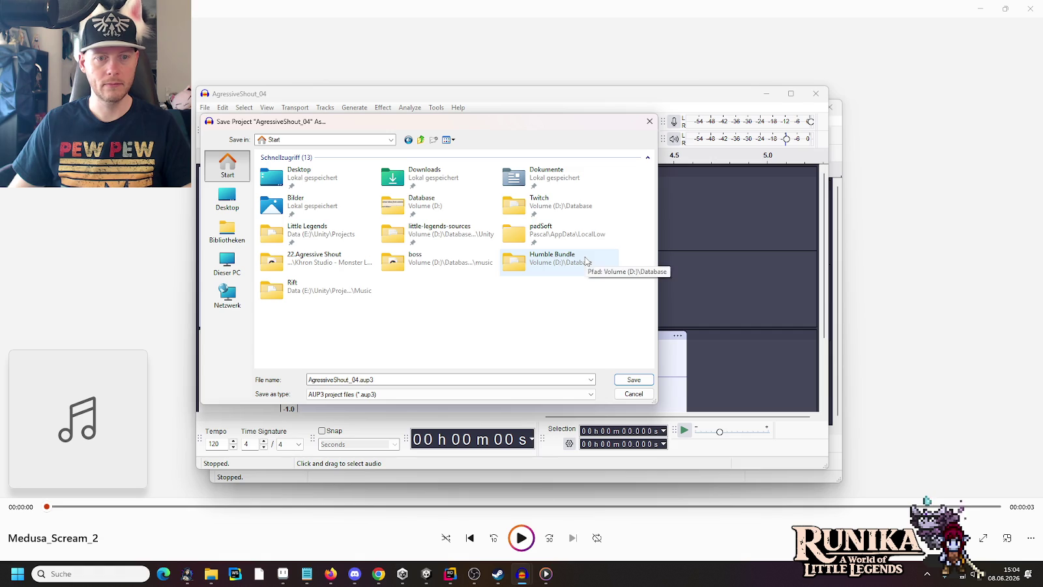
{"action": "double_click", "coordinate": [427, 232]}
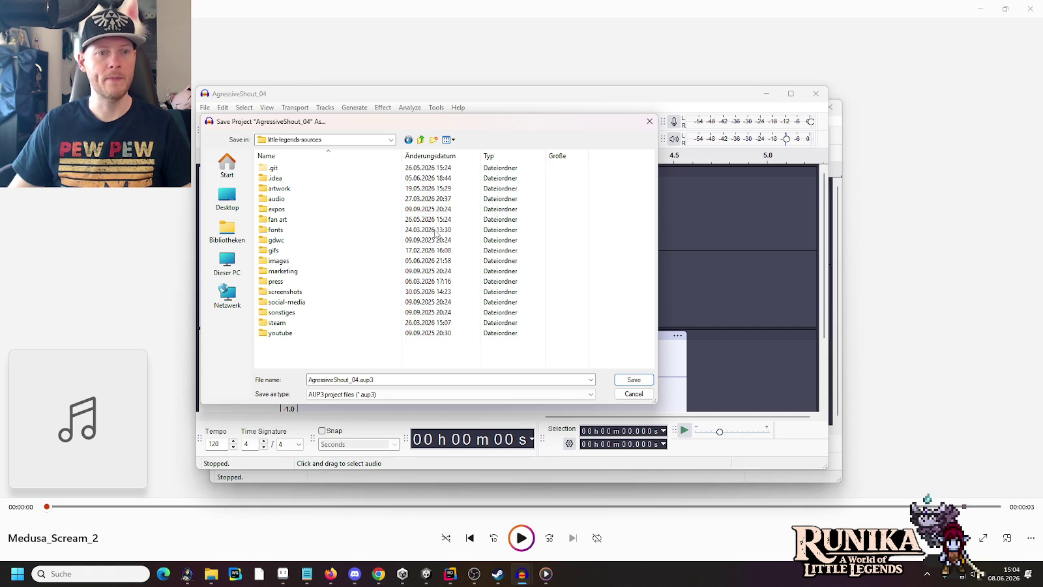
{"action": "double_click", "coordinate": [285, 199]}
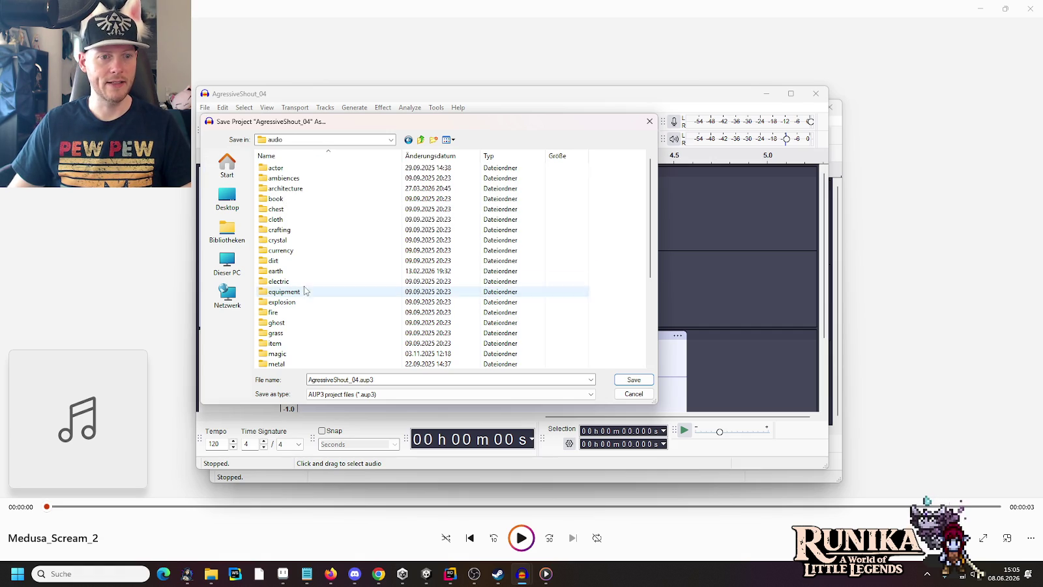
{"action": "double_click", "coordinate": [286, 169]}
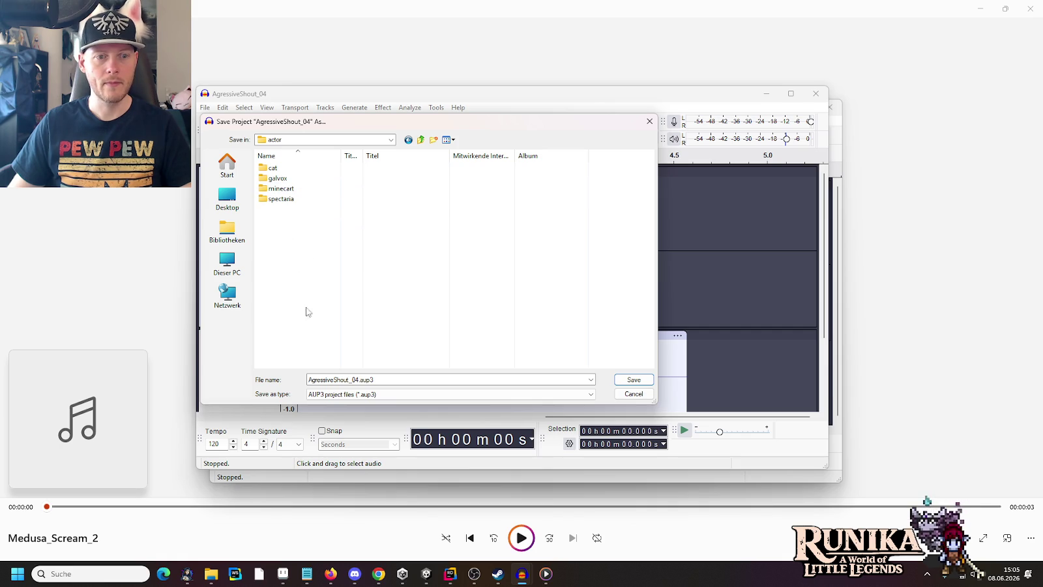
{"action": "right_click", "coordinate": [303, 271]}
{"action": "left_click", "coordinate": [434, 143]}
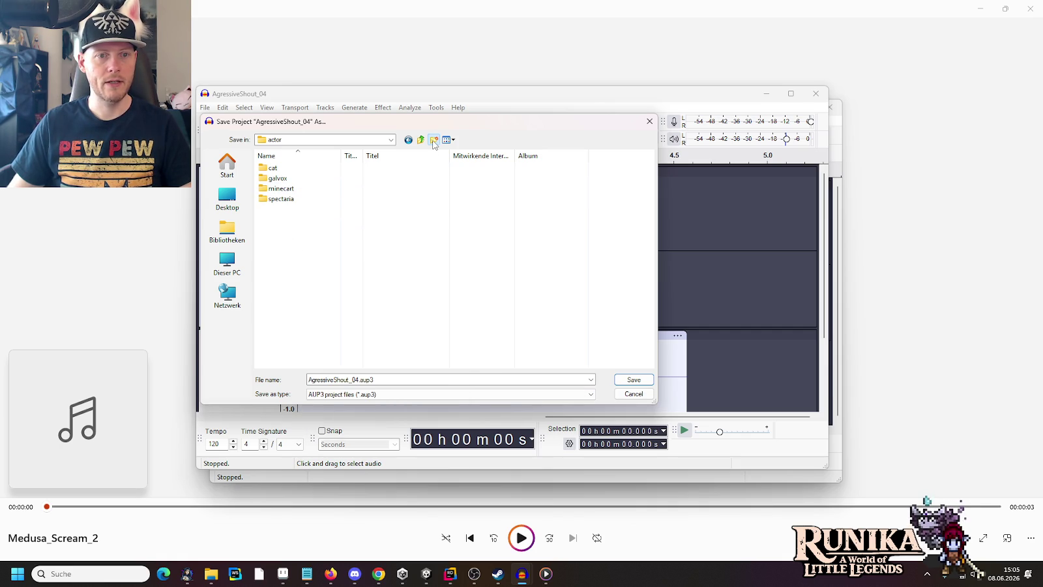
- Create and open a new 'gorath' folder, then save the project there as GoraxRoar
{"action": "left_click", "coordinate": [434, 141]}
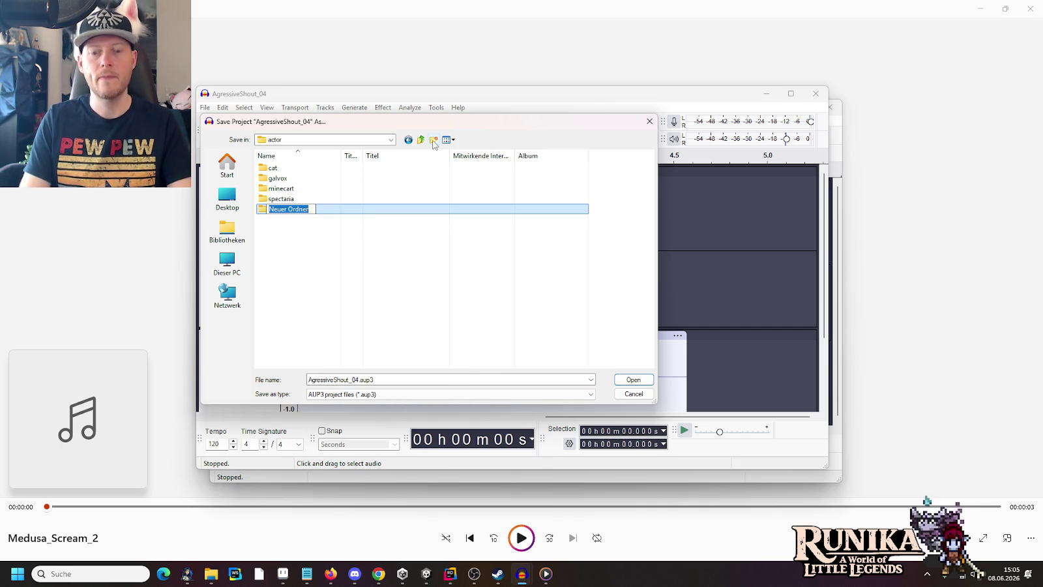
{"action": "type", "text": "gorath"}
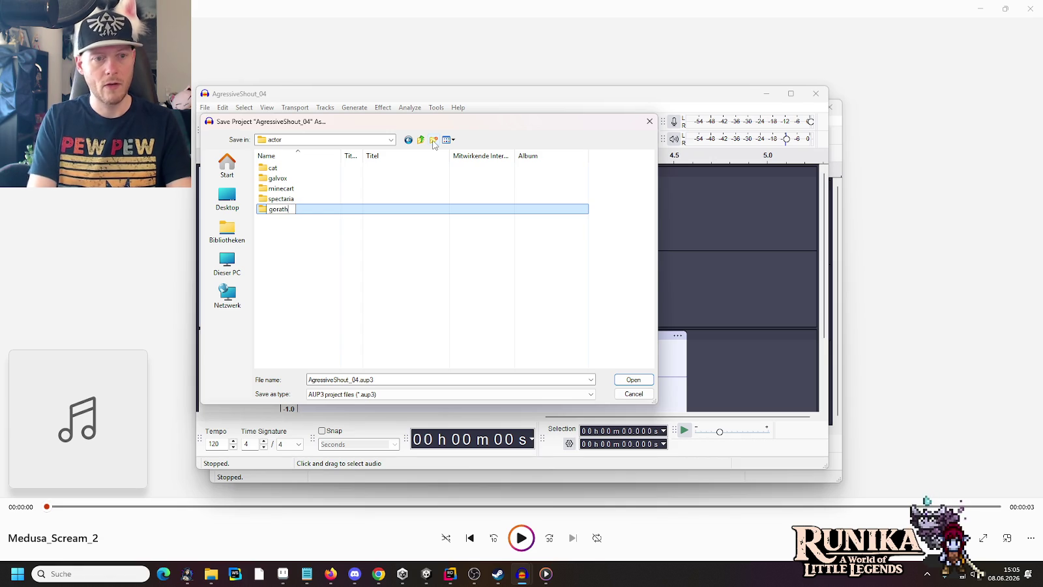
{"action": "key", "text": "Return"}
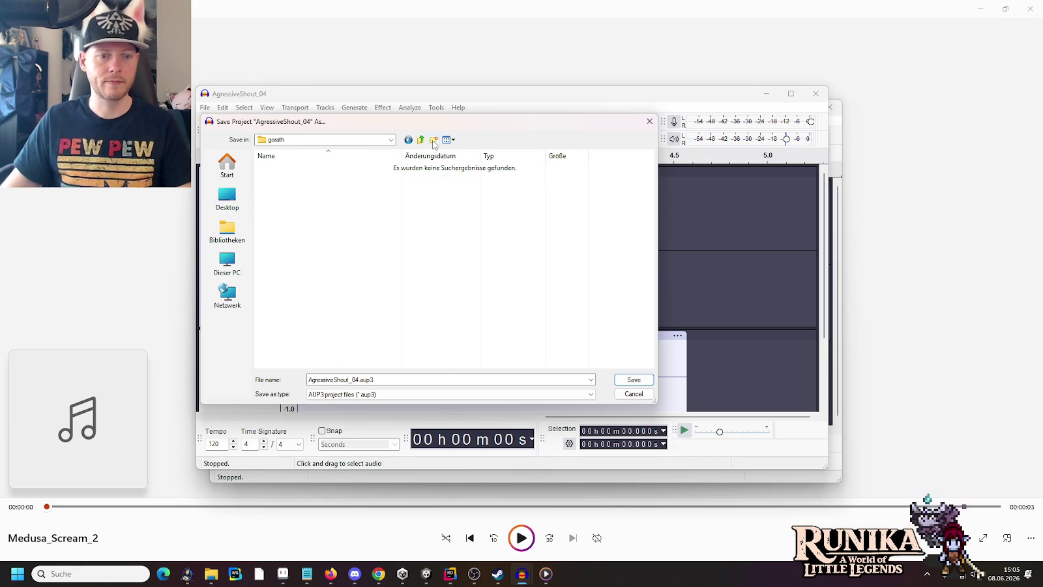
{"action": "left_click_drag", "start_coordinate": [358, 380], "coordinate": [302, 384]}
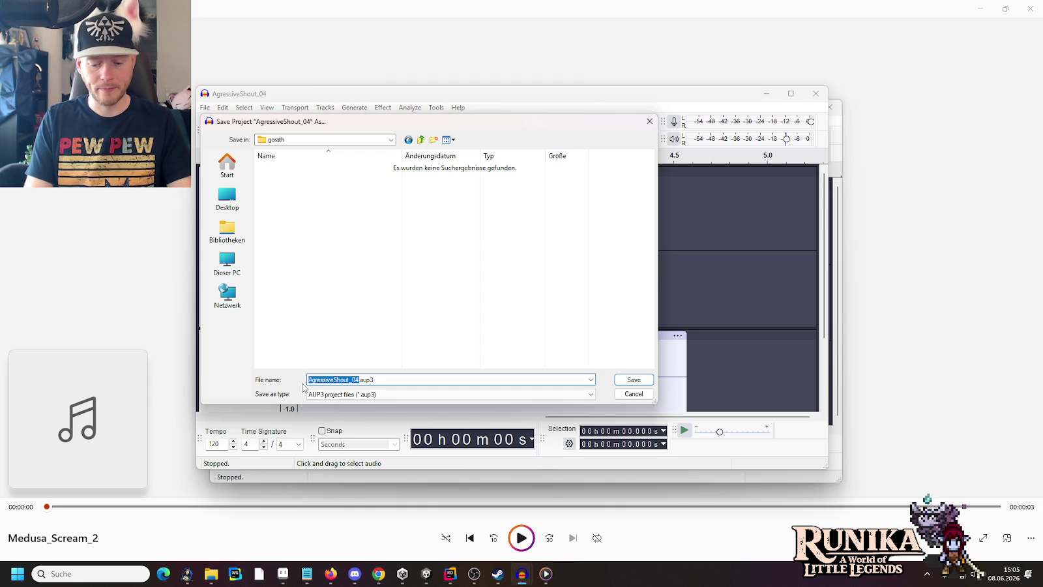
{"action": "type", "text": "Roar"}
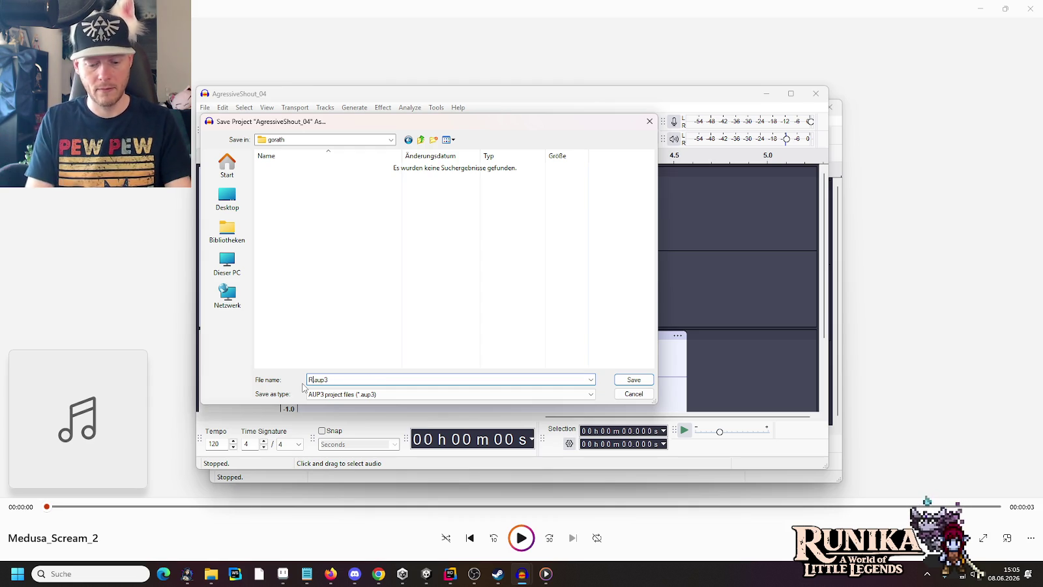
{"action": "type", "text": "GoraxRoar"}
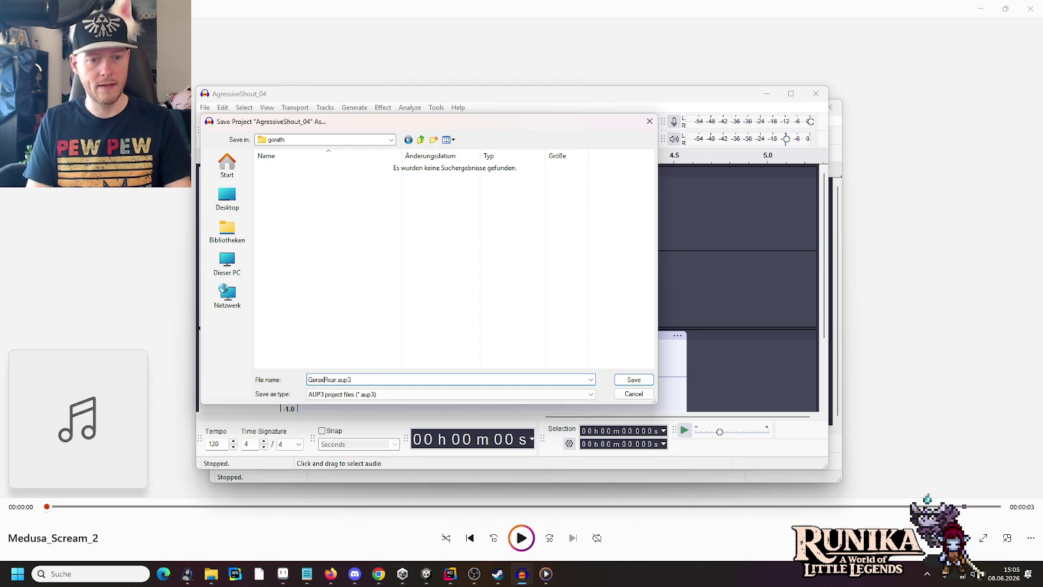
{"action": "key", "text": "Return"}
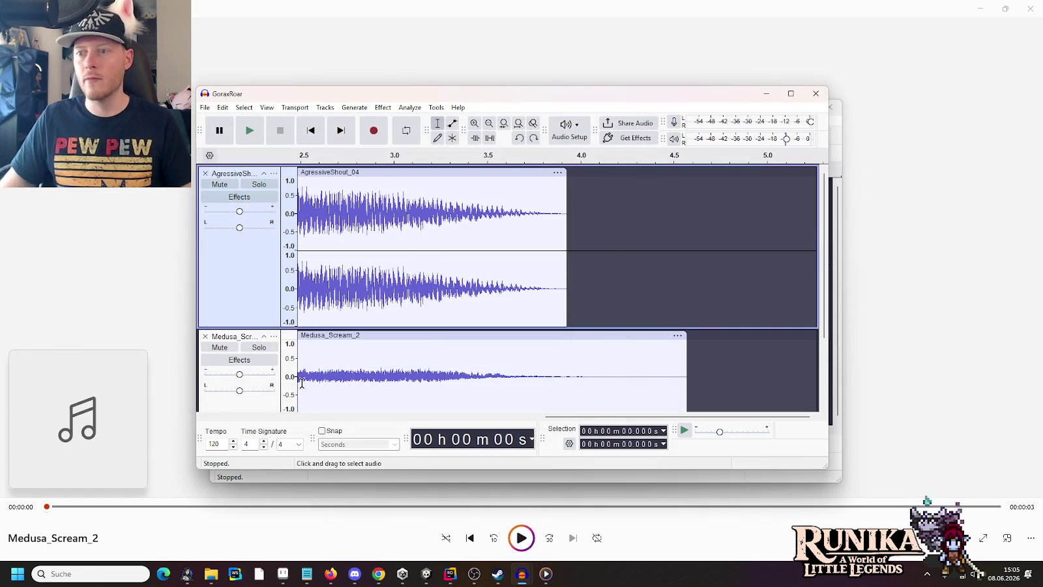
- Bring the GoraxRoar tracks back to 0 s and open the File menu
{"action": "key", "text": "alt+Tab"}
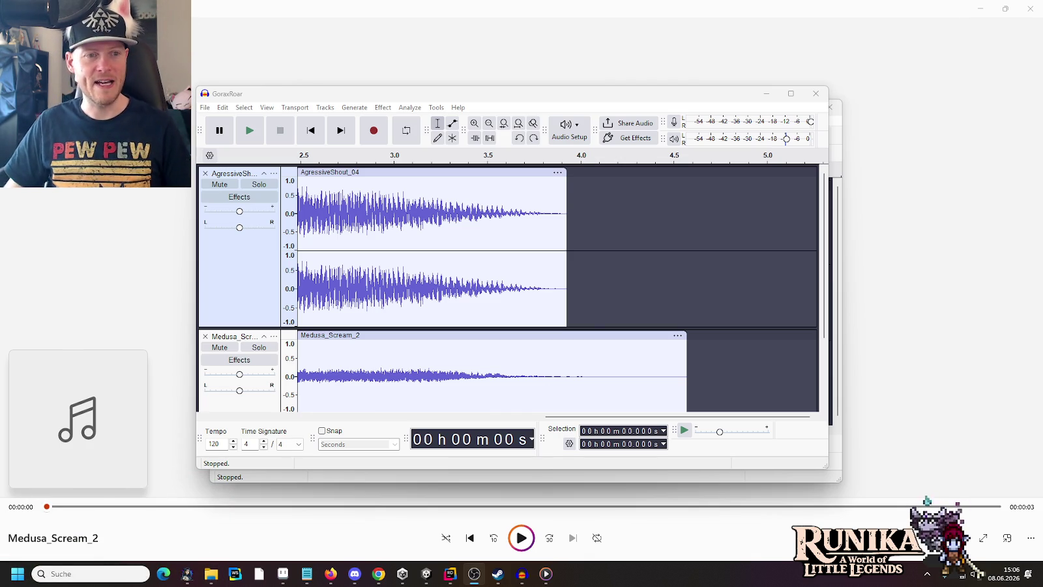
{"action": "left_click", "coordinate": [536, 416]}
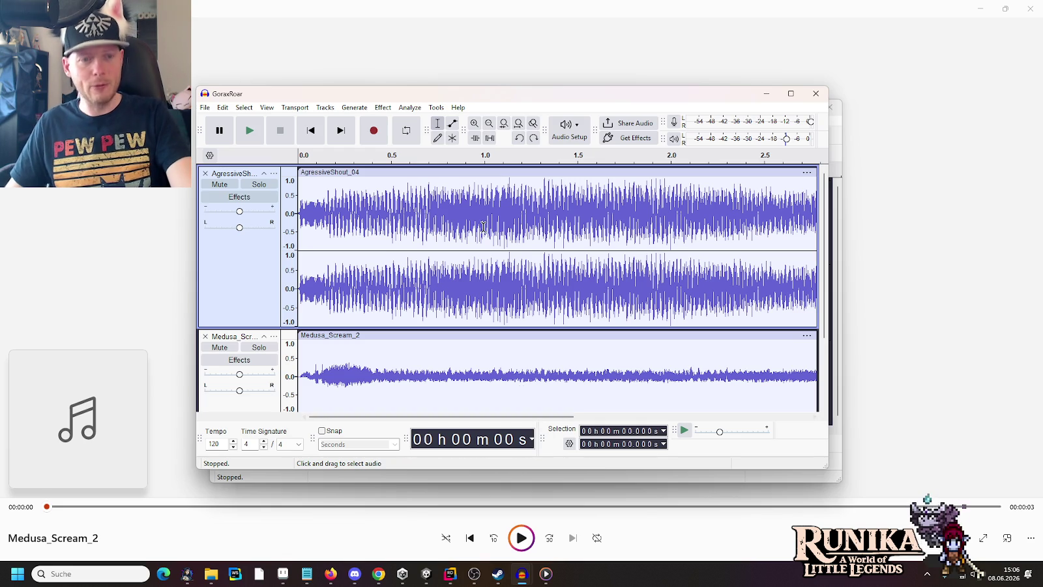
{"action": "left_click", "coordinate": [205, 107]}
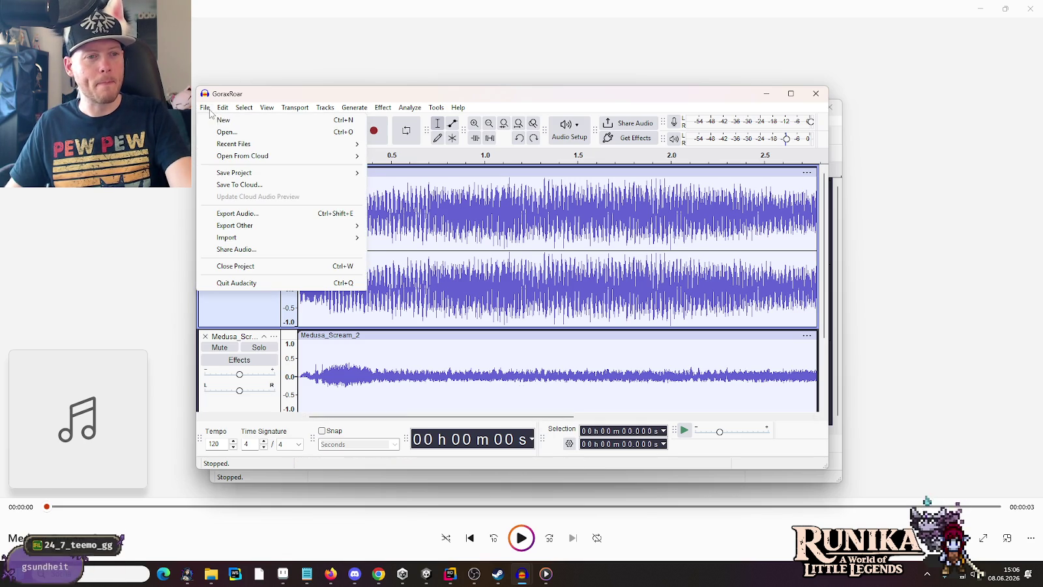
- Export the mix as GoraxRoar.wav into little-legends-sources › audio › actor › gorath
{"action": "left_click", "coordinate": [270, 213]}
{"action": "left_click", "coordinate": [560, 394]}
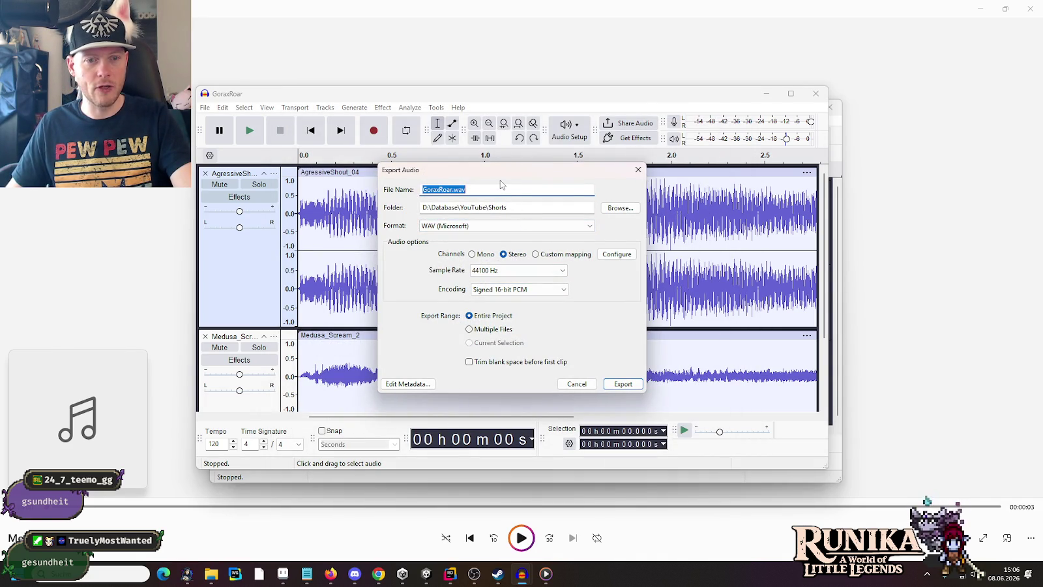
{"action": "left_click", "coordinate": [613, 207]}
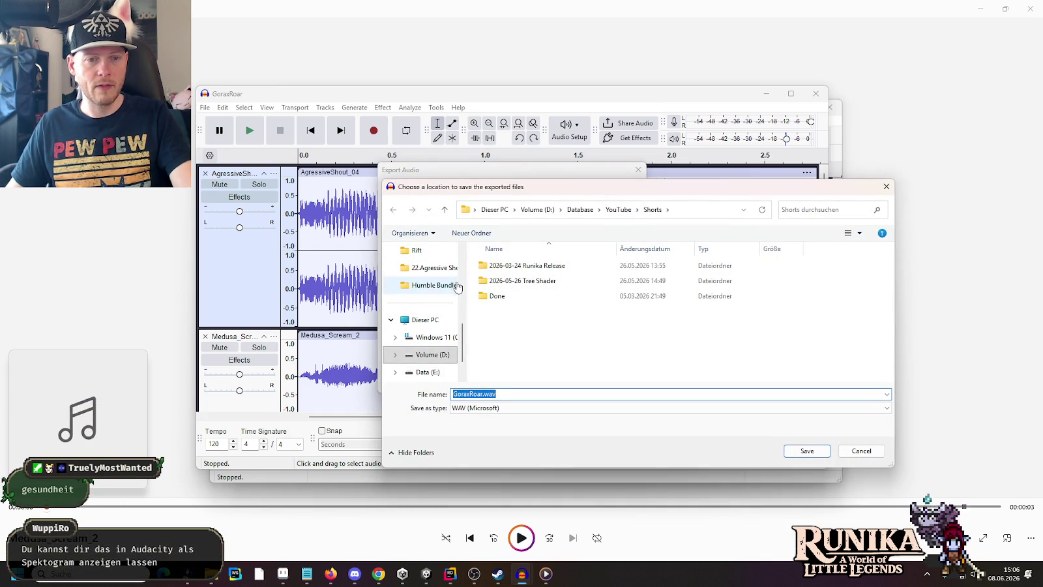
{"action": "scroll", "coordinate": [433, 291], "scroll_direction": "up", "scroll_amount": 2}
{"action": "left_click", "coordinate": [448, 305]}
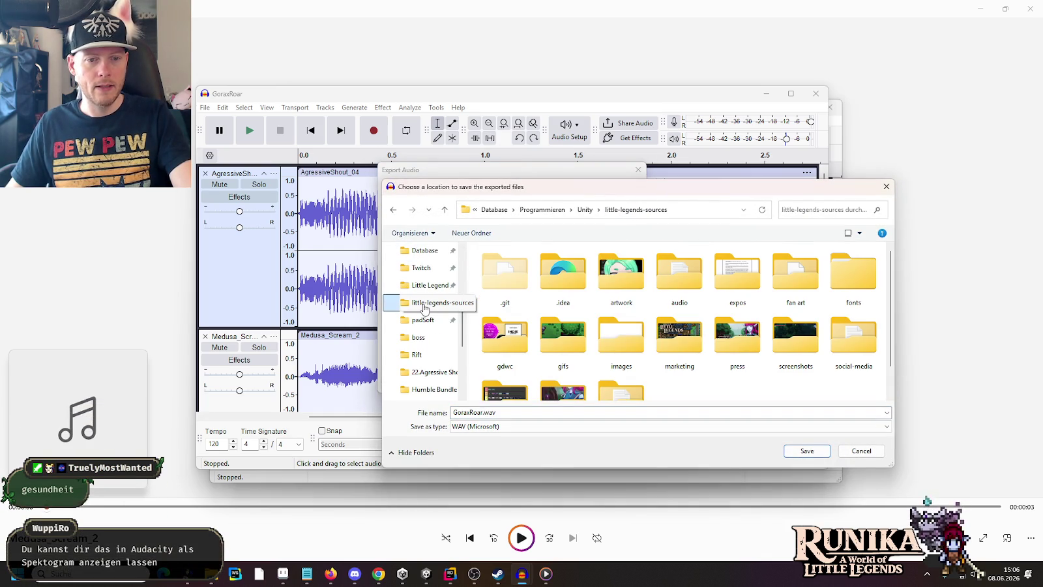
{"action": "double_click", "coordinate": [665, 277]}
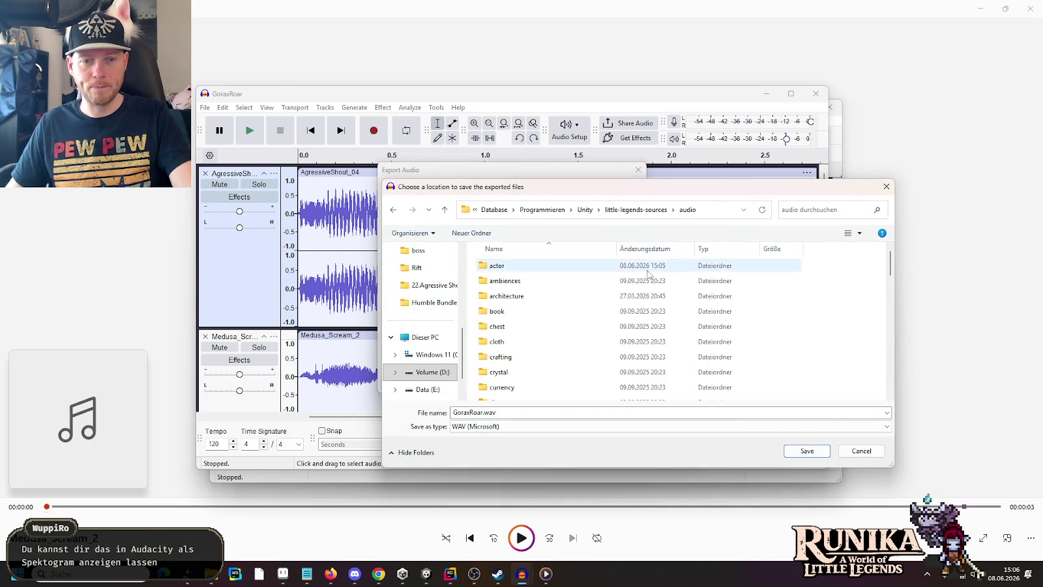
{"action": "double_click", "coordinate": [496, 266]}
{"action": "double_click", "coordinate": [499, 296]}
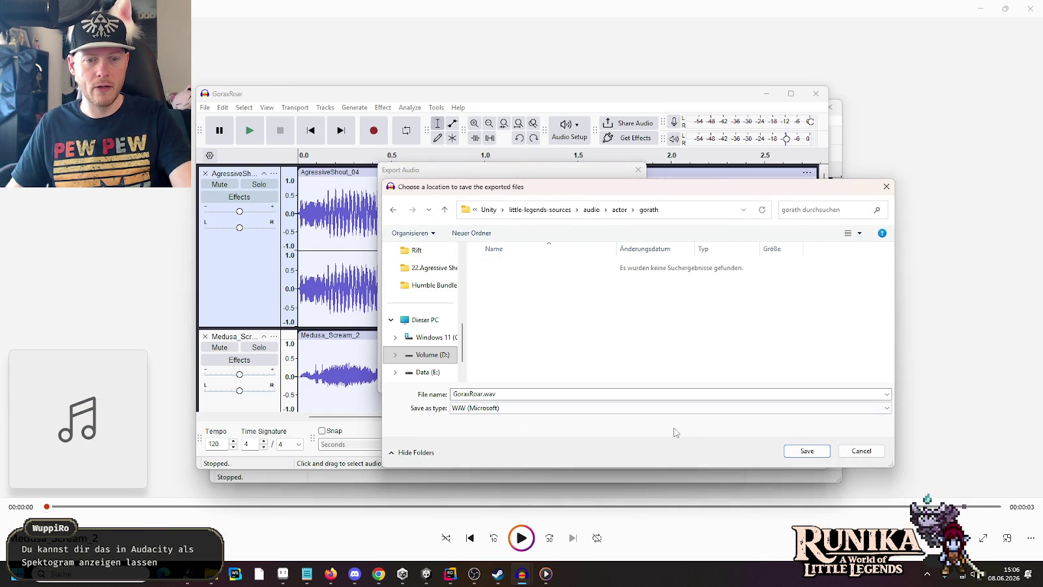
{"action": "left_click", "coordinate": [806, 451]}
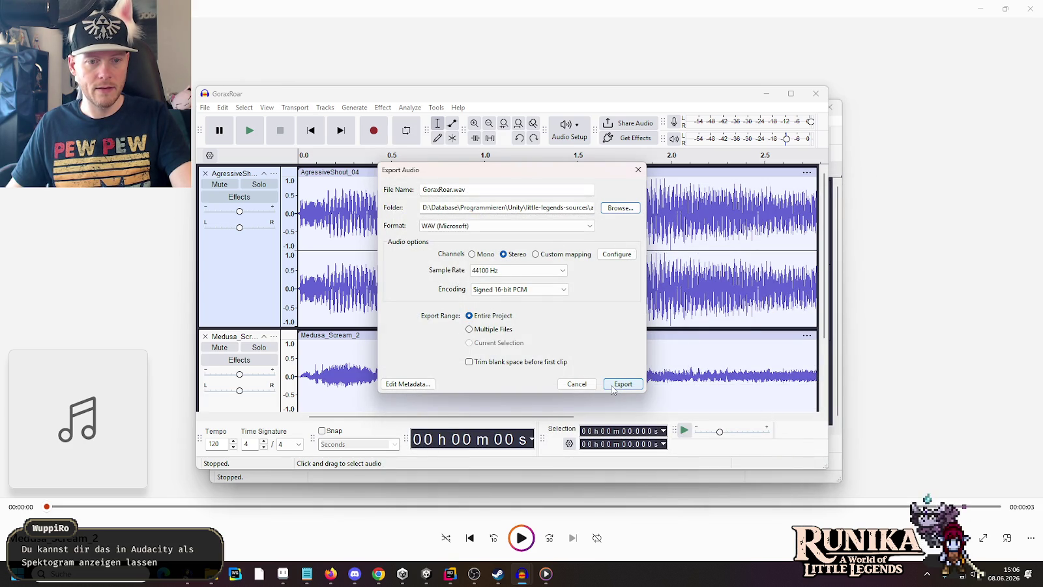
{"action": "left_click", "coordinate": [613, 387]}
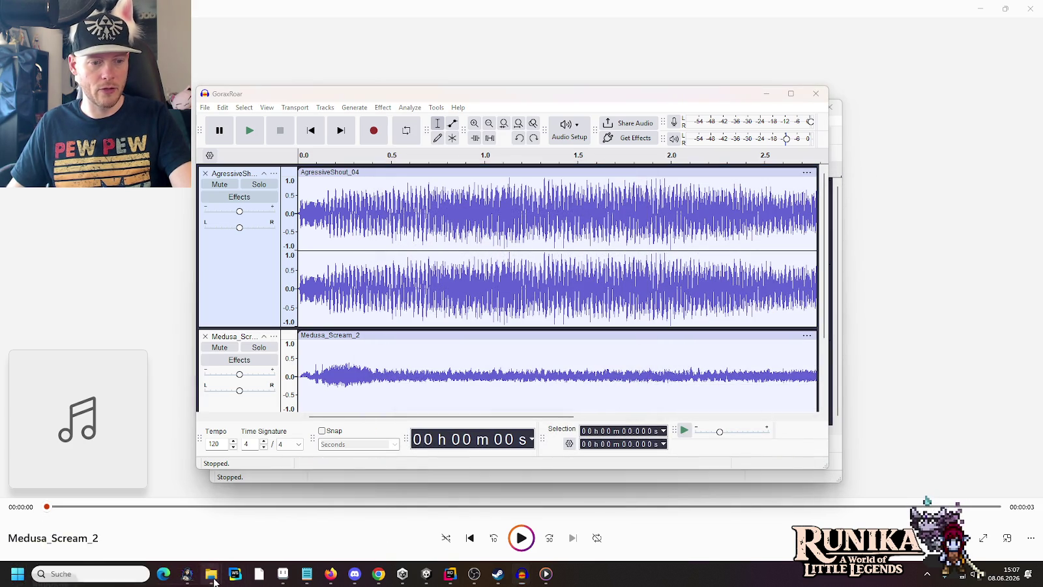
- Go to the audio › actor › gorath export folder and copy GoraxRoar.wav
{"action": "mouse_move", "coordinate": [214, 581]}
{"action": "left_click", "coordinate": [58, 512]}
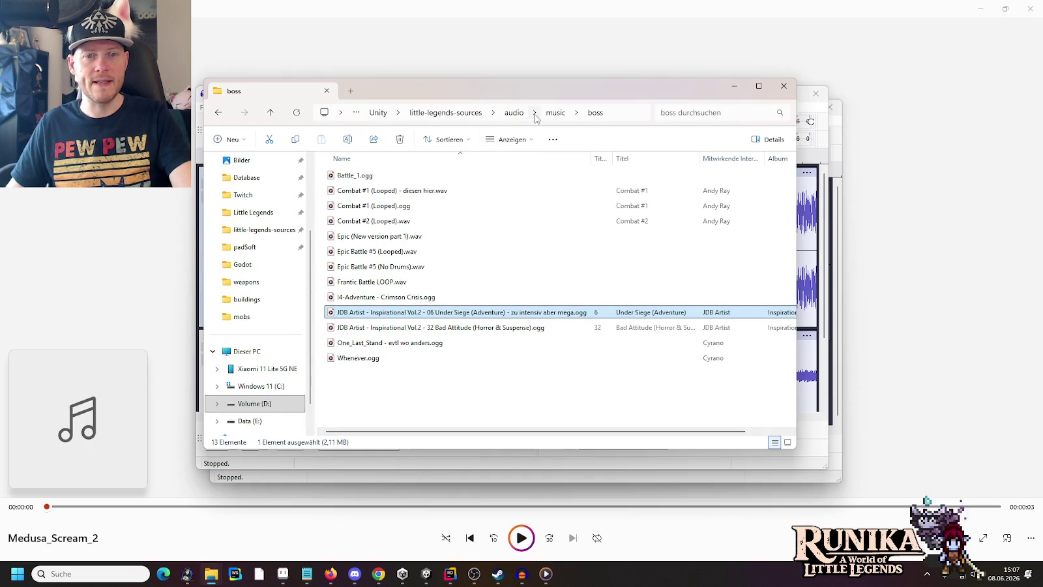
{"action": "left_click", "coordinate": [514, 112]}
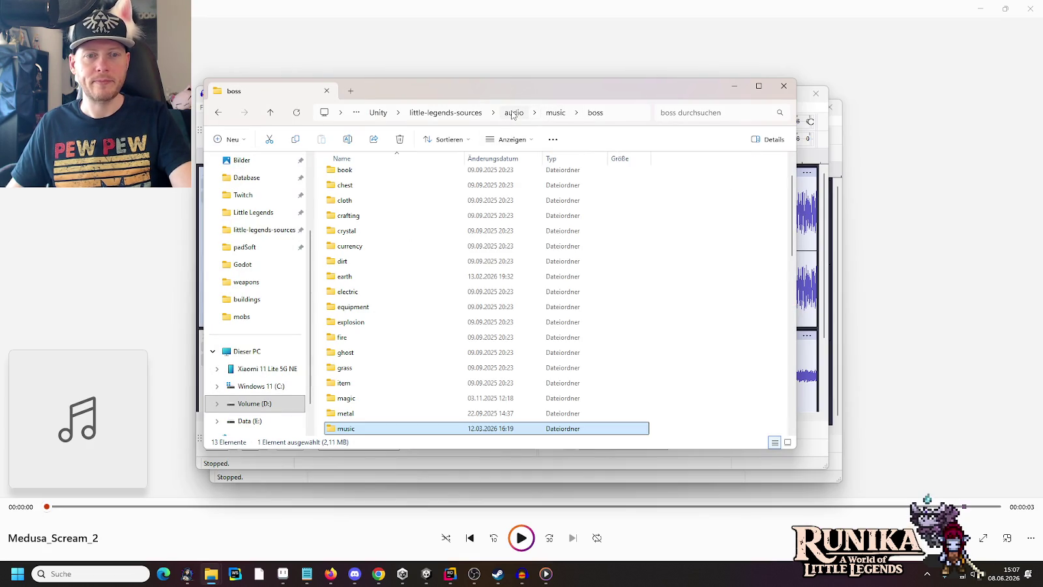
{"action": "left_click", "coordinate": [345, 173]}
{"action": "scroll", "coordinate": [349, 189], "scroll_direction": "up", "scroll_amount": 1}
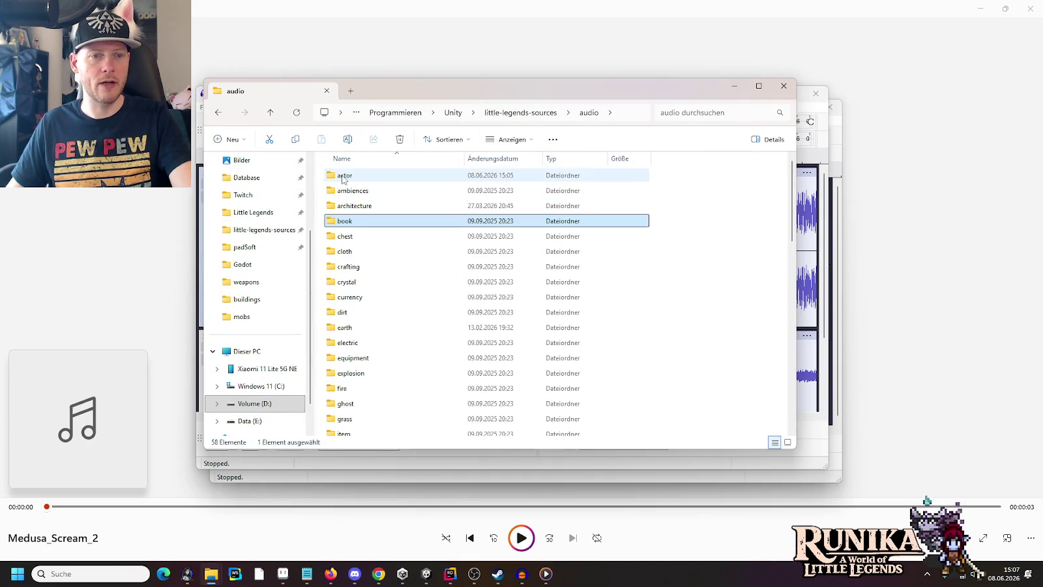
{"action": "double_click", "coordinate": [345, 174]}
{"action": "double_click", "coordinate": [347, 206]}
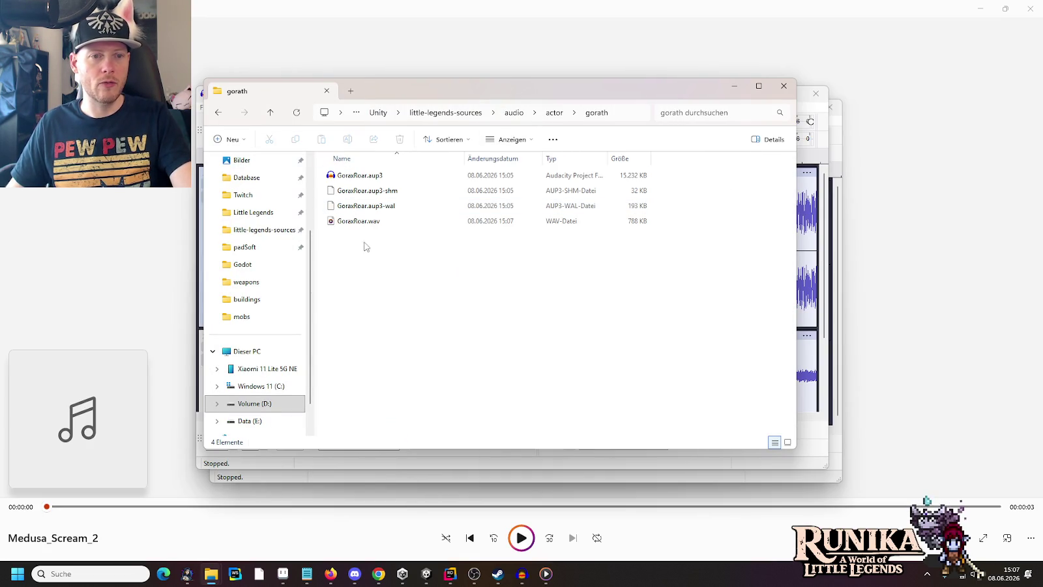
{"action": "left_click", "coordinate": [359, 222]}
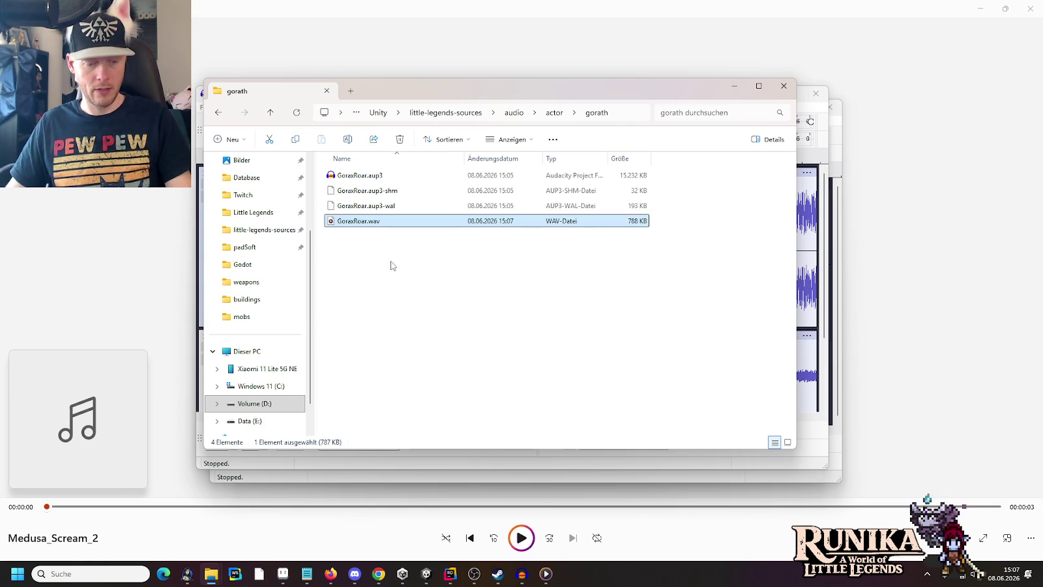
- Paste GoraxRoar.wav into the Gorath asset folder and delete GorathRoar.wav and the two old scream WAVs
{"action": "mouse_move", "coordinate": [212, 580]}
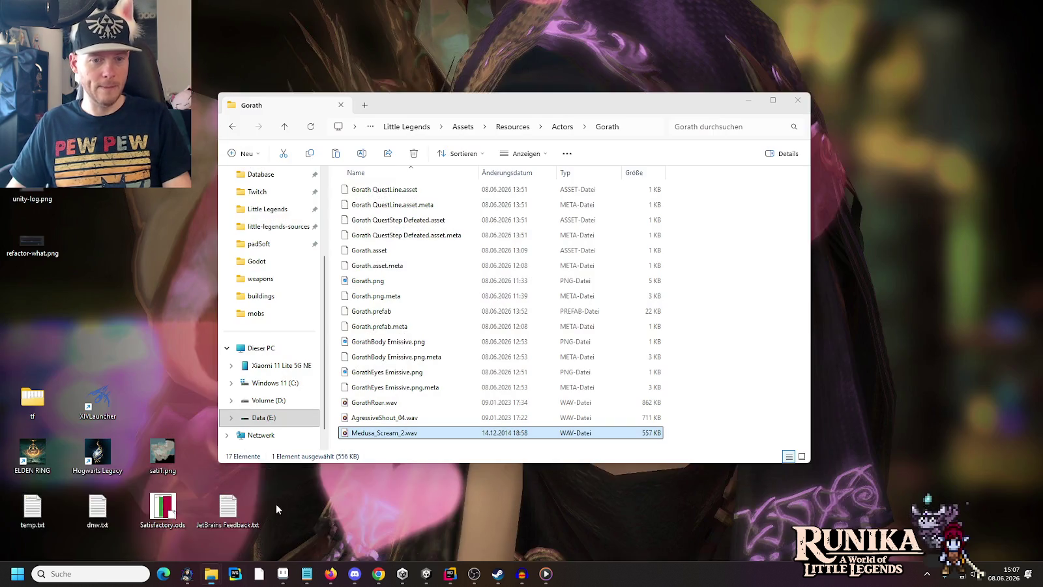
{"action": "left_click", "coordinate": [275, 504]}
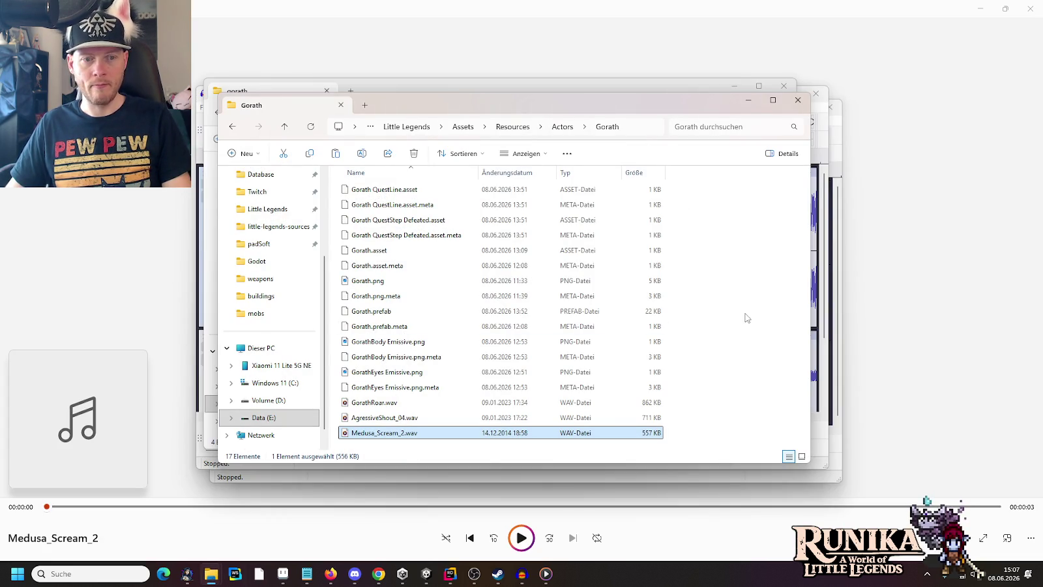
{"action": "key", "text": "ctrl+v"}
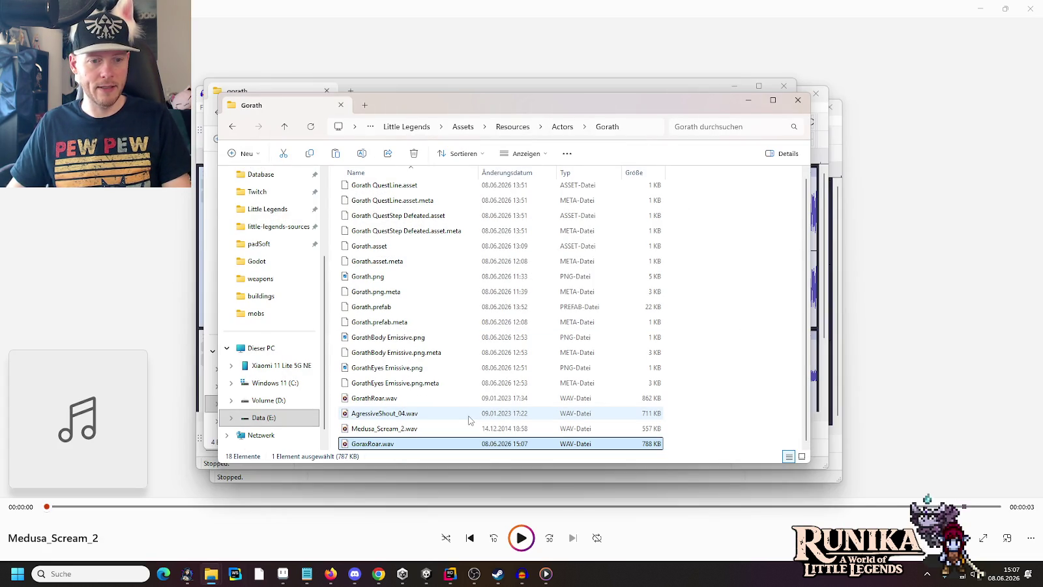
{"action": "left_click", "coordinate": [381, 402]}
{"action": "key", "text": "shift+Down"}
{"action": "key", "text": "shift+Down"}
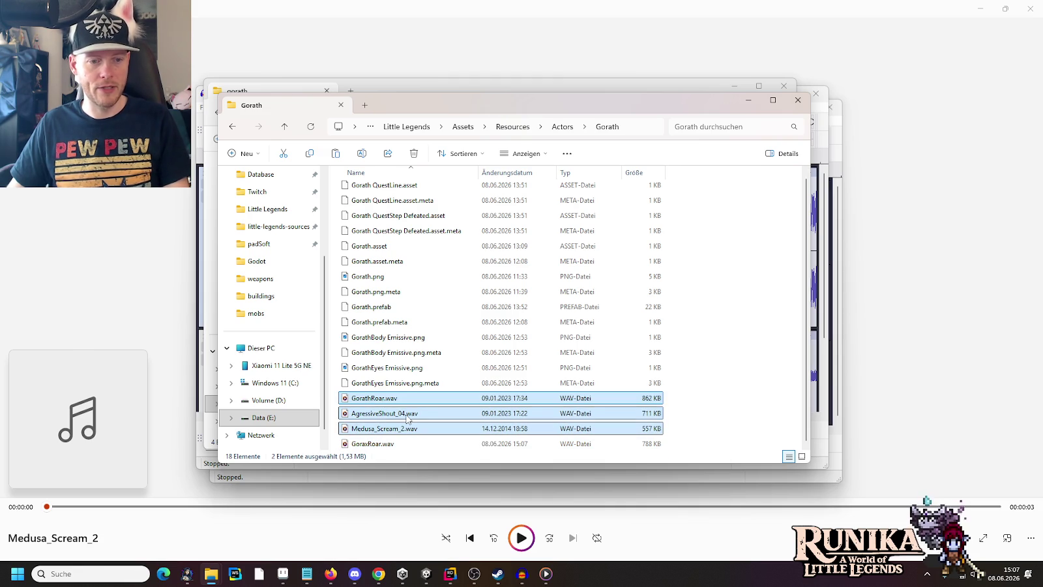
{"action": "key", "text": "Delete"}
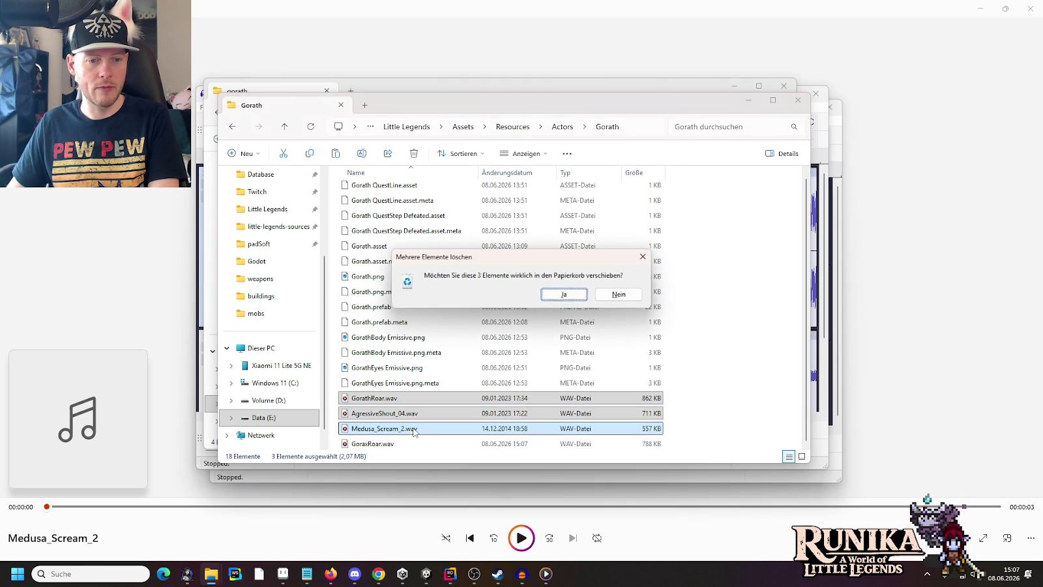
{"action": "key", "text": "Return"}
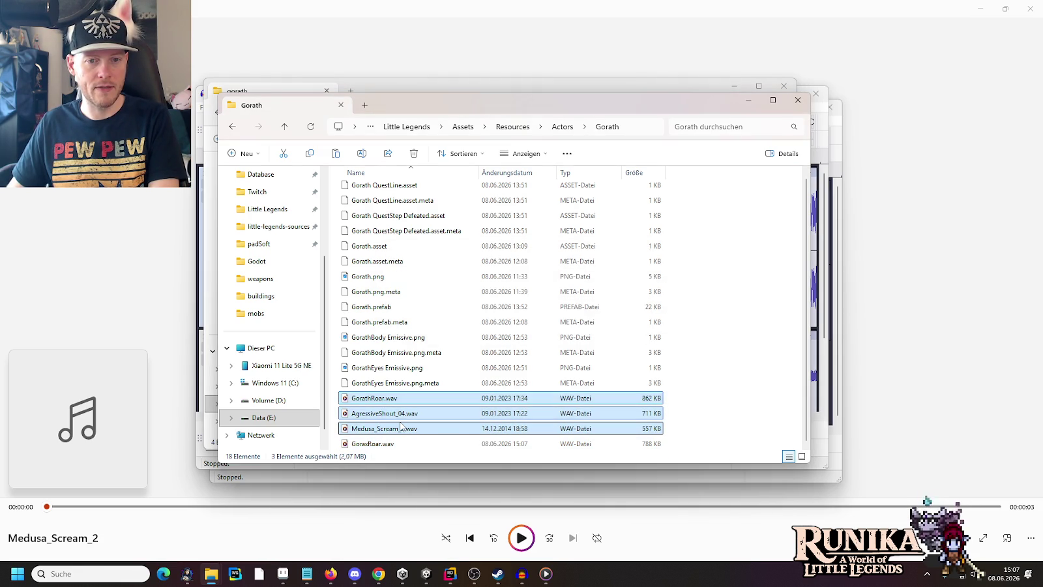
- Start renaming GoraxRoar.wav, removing the 'x' from its name
{"action": "left_click", "coordinate": [373, 406]}
{"action": "left_click", "coordinate": [364, 407]}
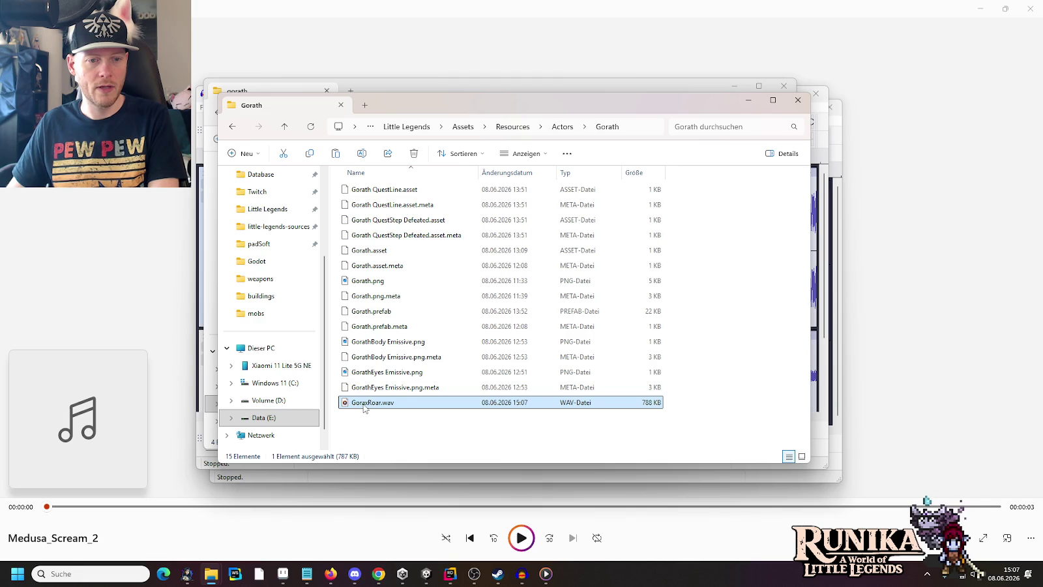
{"action": "left_click", "coordinate": [367, 403]}
{"action": "key", "text": "BackSpace"}
- Finish renaming the file to GorathRoar.wav and switch to the Unity editor
{"action": "type", "text": "th"}
{"action": "key", "text": "Return"}
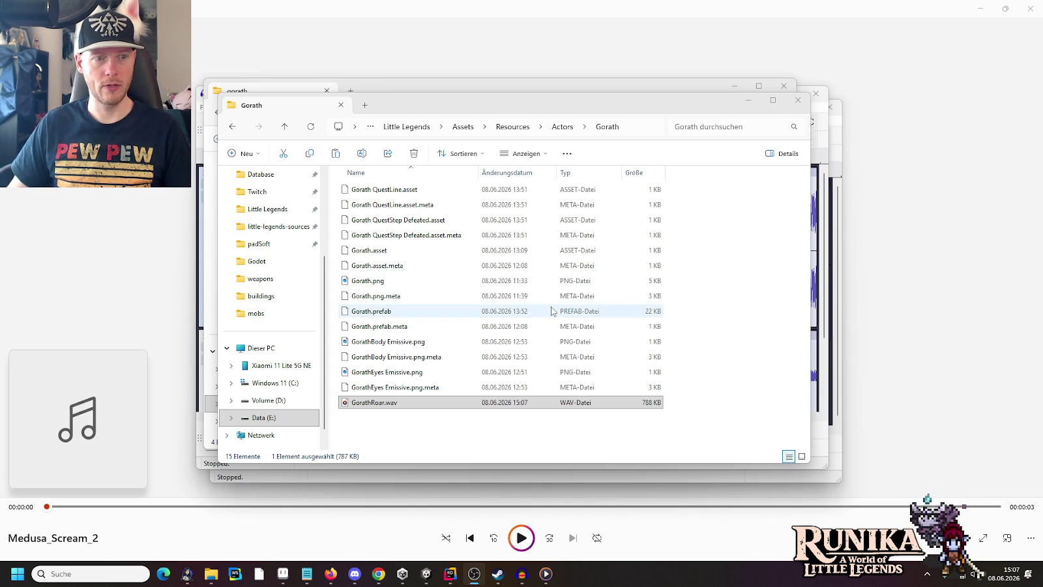
{"action": "left_click", "coordinate": [418, 578]}
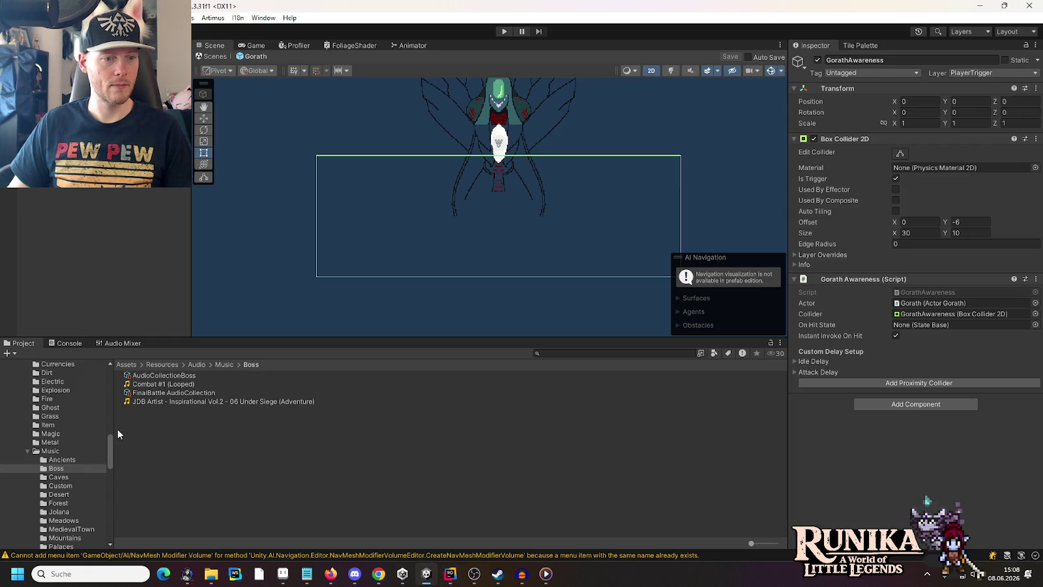
- Create an Audio Collection Setup asset in the Gorath folder named GorathRoar AudioCollection
{"action": "scroll", "coordinate": [112, 422], "scroll_direction": "up", "scroll_amount": 5}
{"action": "scroll", "coordinate": [112, 418], "scroll_direction": "up", "scroll_amount": 4}
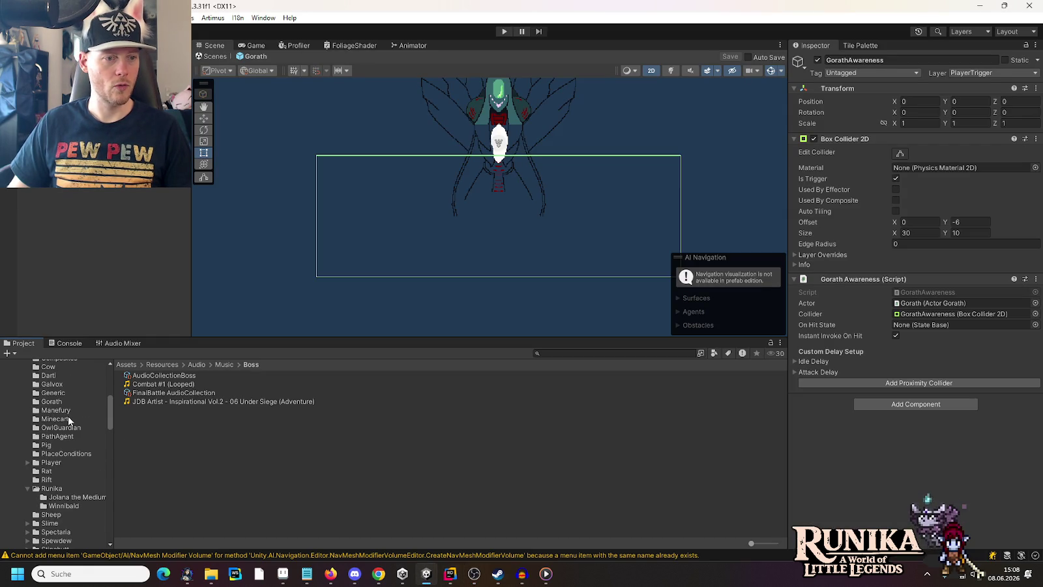
{"action": "left_click", "coordinate": [52, 401]}
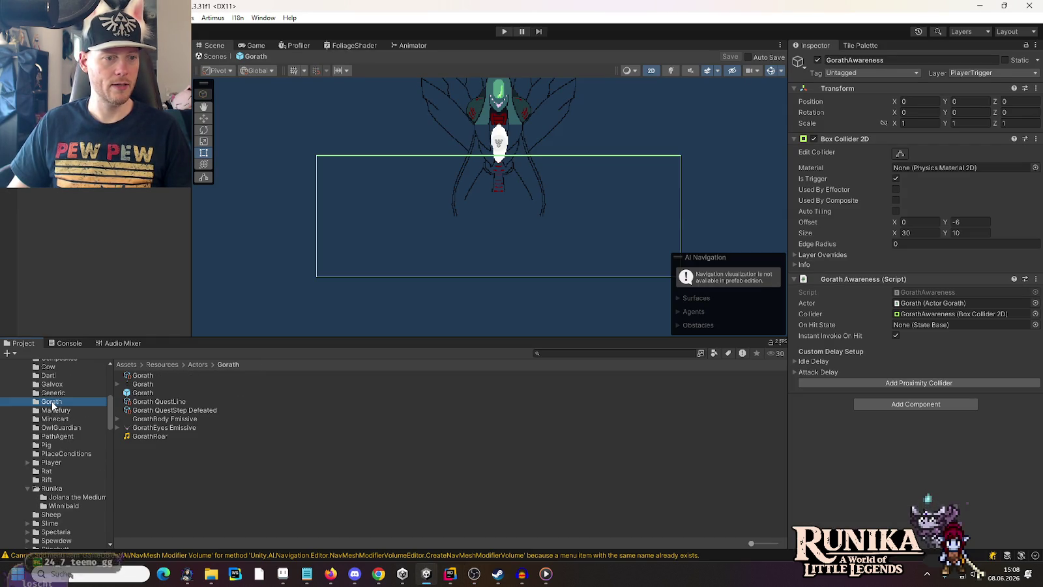
{"action": "right_click", "coordinate": [167, 466]}
{"action": "mouse_move", "coordinate": [239, 152]}
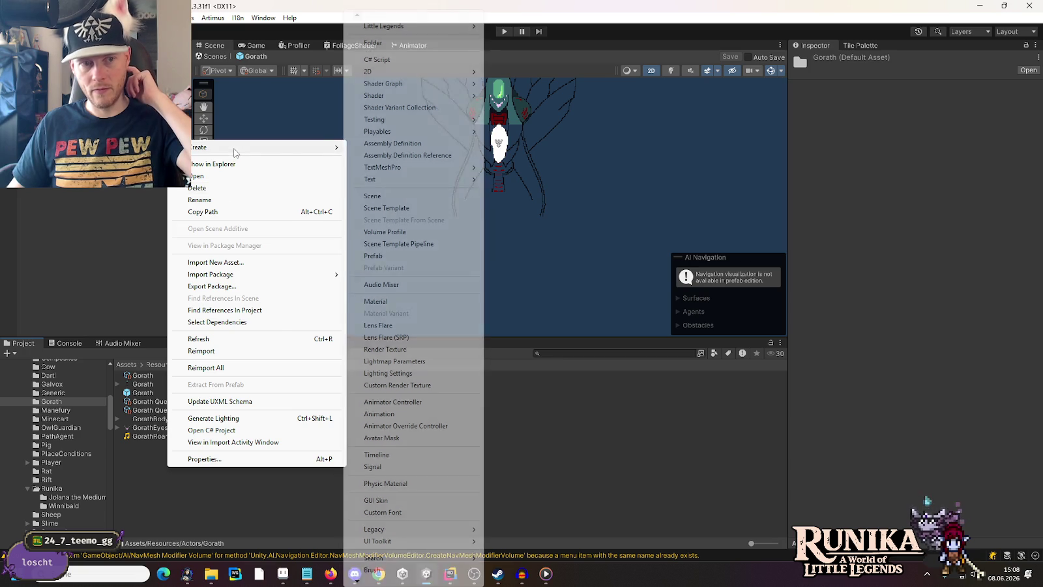
{"action": "mouse_move", "coordinate": [427, 28]}
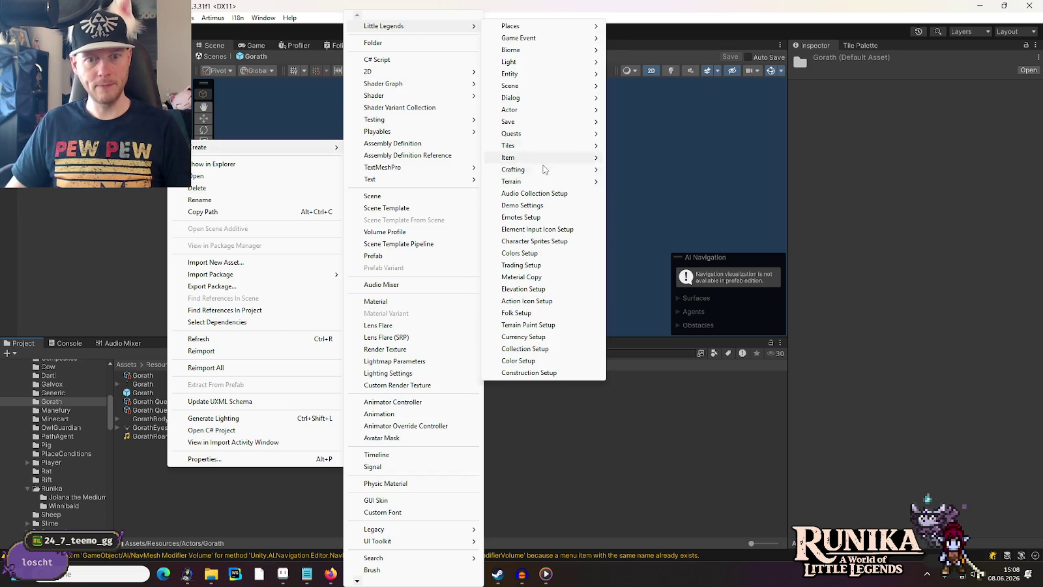
{"action": "left_click", "coordinate": [536, 193]}
{"action": "key", "text": "Home"}
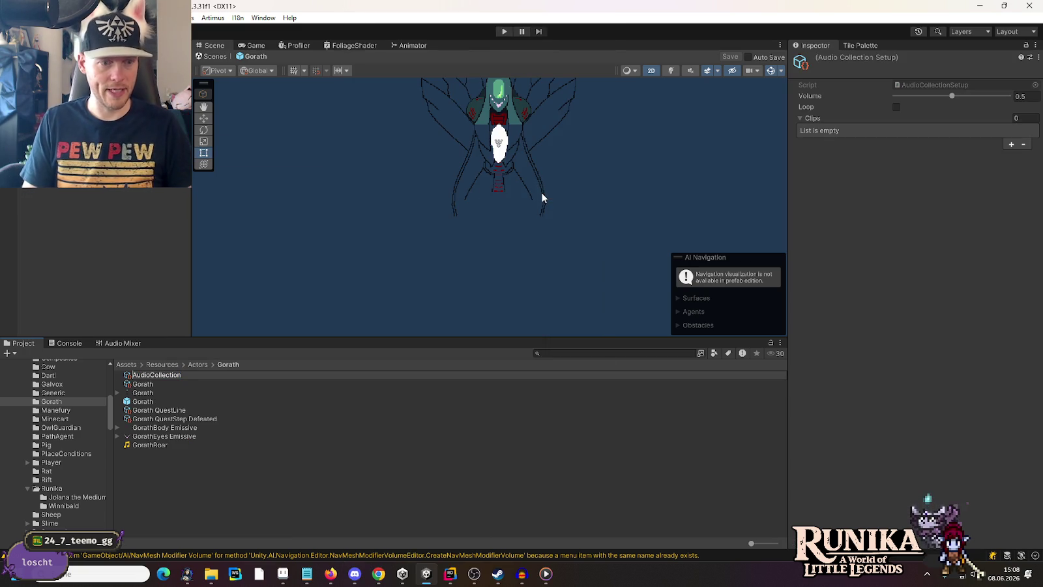
{"action": "type", "text": "GorathRoar"}
{"action": "key", "text": "Return"}
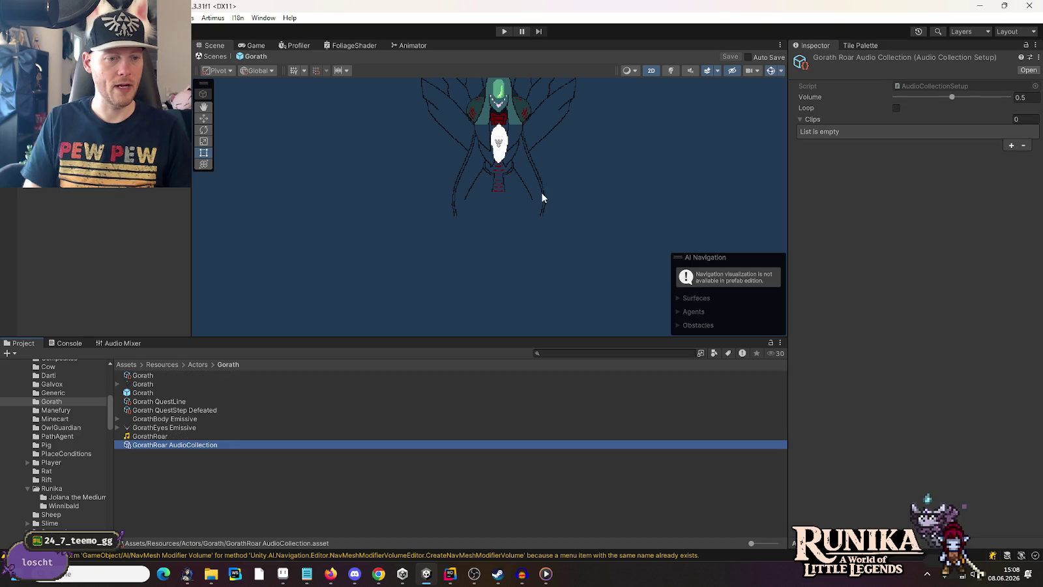
- Add the GorathRoar clip to the collection and assign it as the StateMachine's fight roar audio
{"action": "mouse_move", "coordinate": [144, 436]}
{"action": "left_mouse_down"}
{"action": "mouse_move", "coordinate": [748, 300]}
{"action": "mouse_move", "coordinate": [819, 122]}
{"action": "left_mouse_up"}
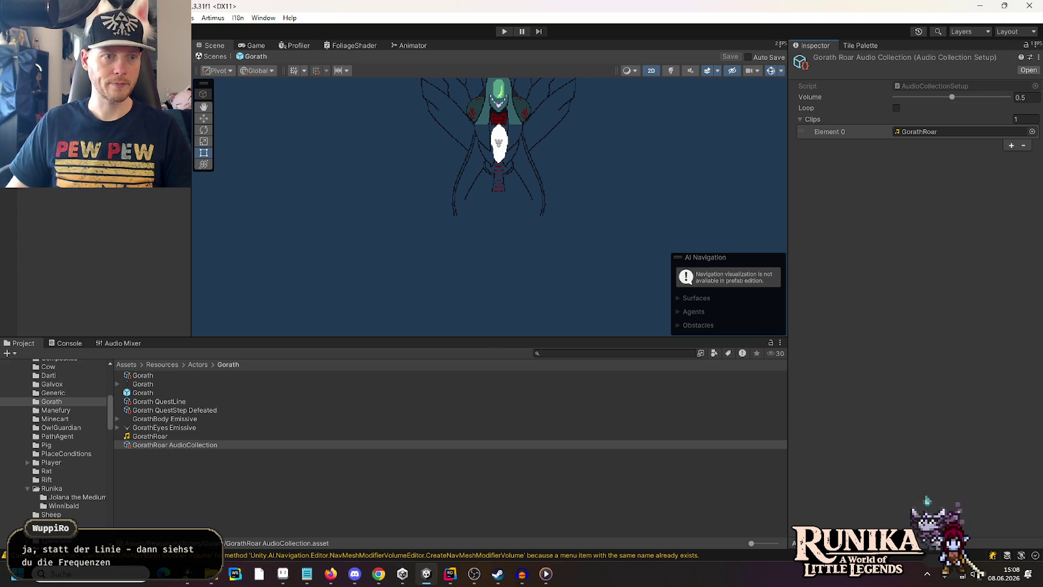
{"action": "key", "text": "ctrl+z"}
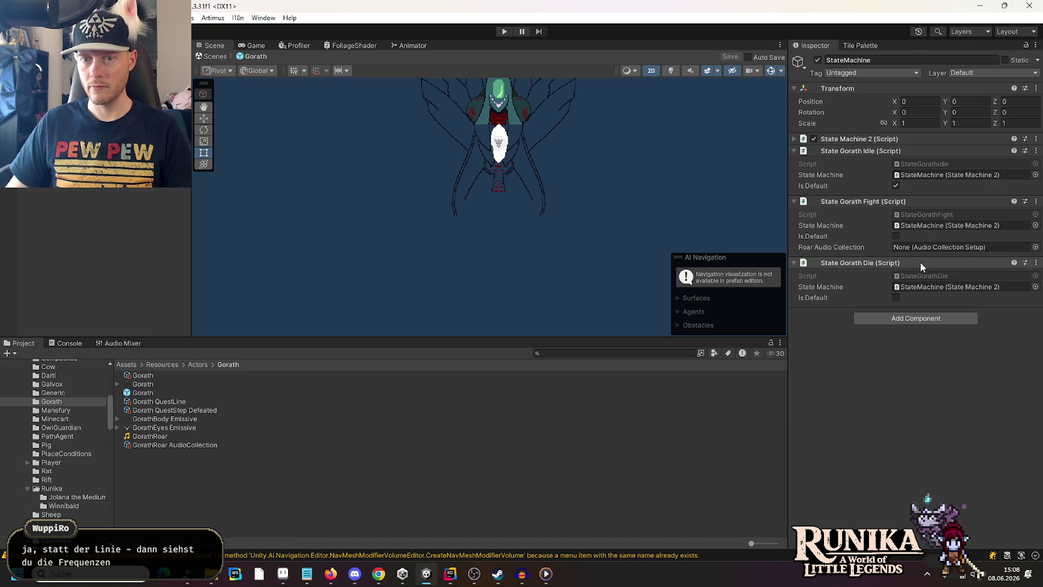
{"action": "mouse_move", "coordinate": [189, 445]}
{"action": "left_mouse_down"}
{"action": "mouse_move", "coordinate": [396, 413]}
{"action": "mouse_move", "coordinate": [960, 237]}
{"action": "left_mouse_up"}
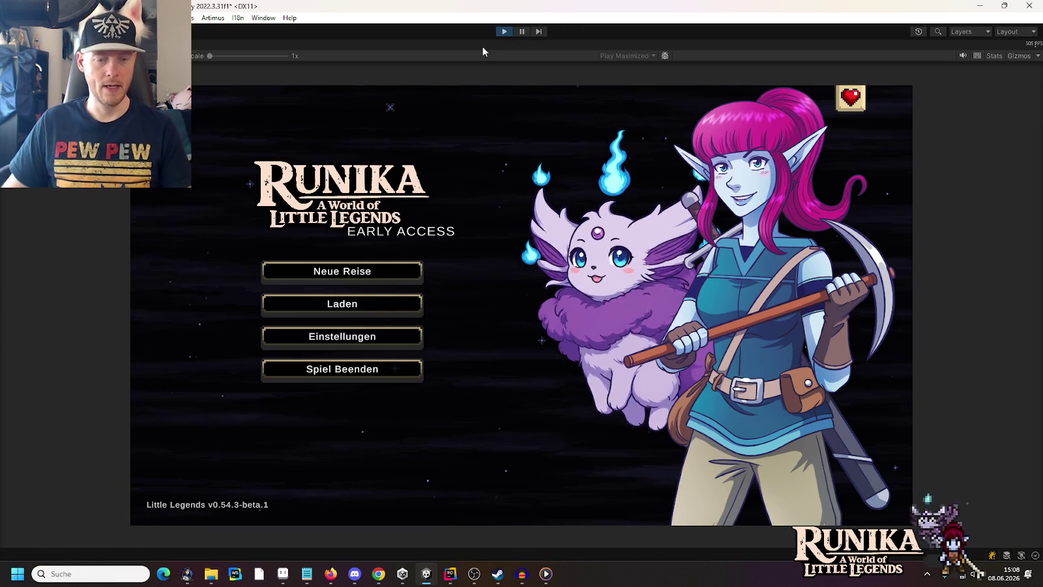
{"action": "left_click", "coordinate": [400, 306]}
- Load the first saved game and close the minimap hint
{"action": "left_click", "coordinate": [430, 264]}
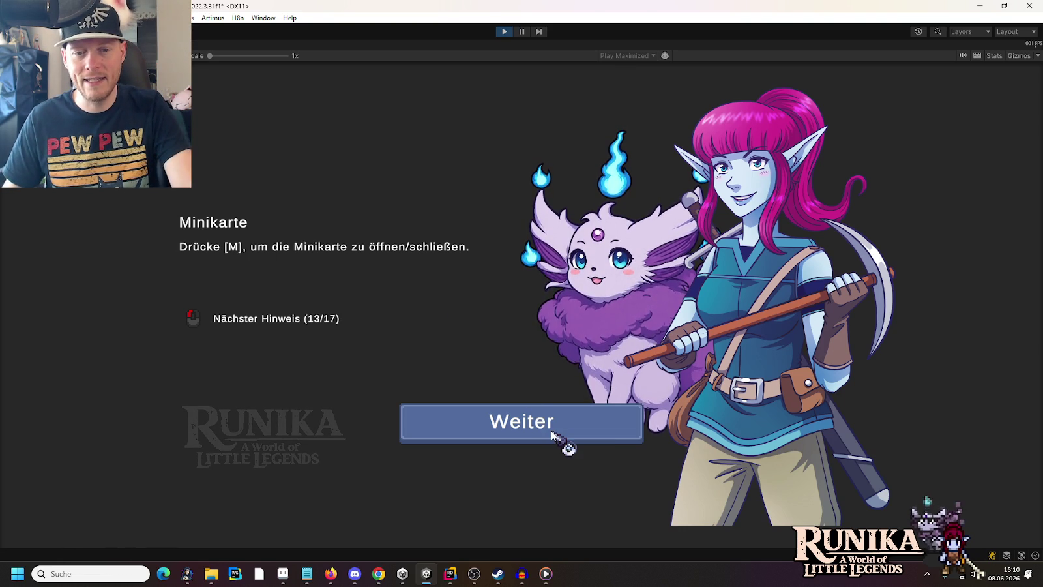
{"action": "left_click", "coordinate": [582, 420]}
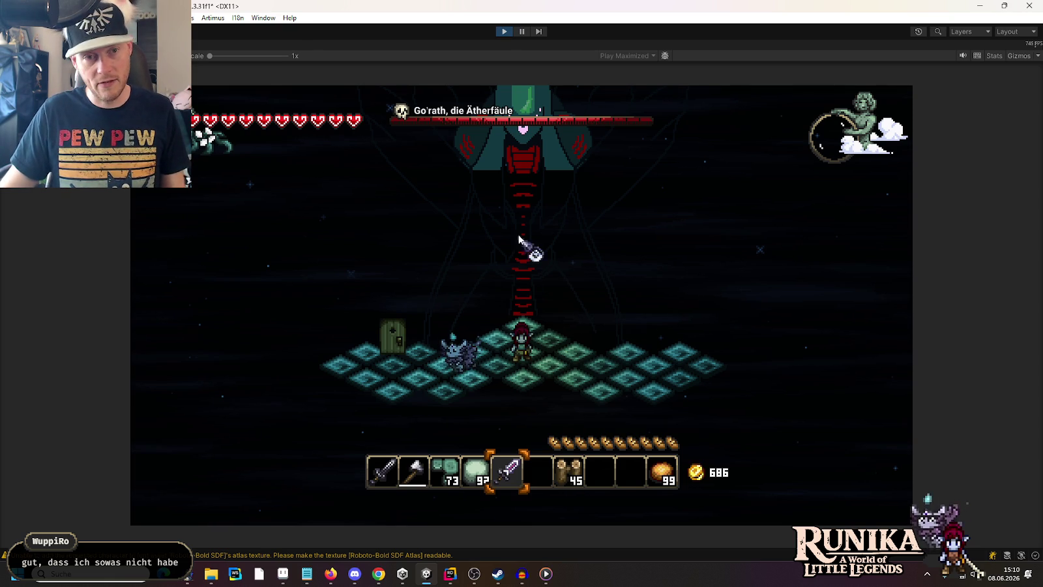
- Stop the running game and bring up the StateGorathFight.cs script
{"action": "left_click", "coordinate": [502, 32]}
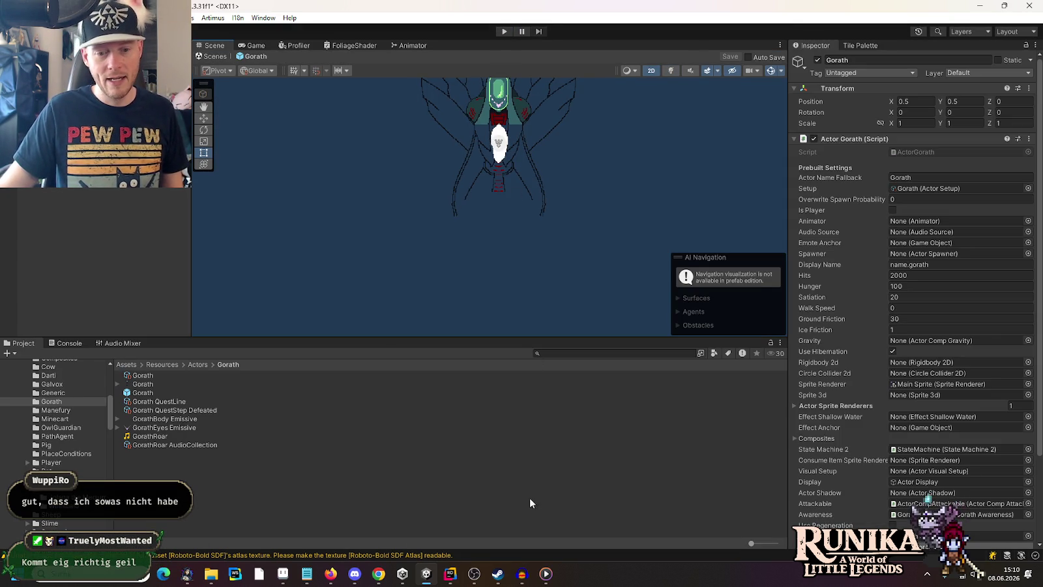
{"action": "left_click", "coordinate": [450, 574]}
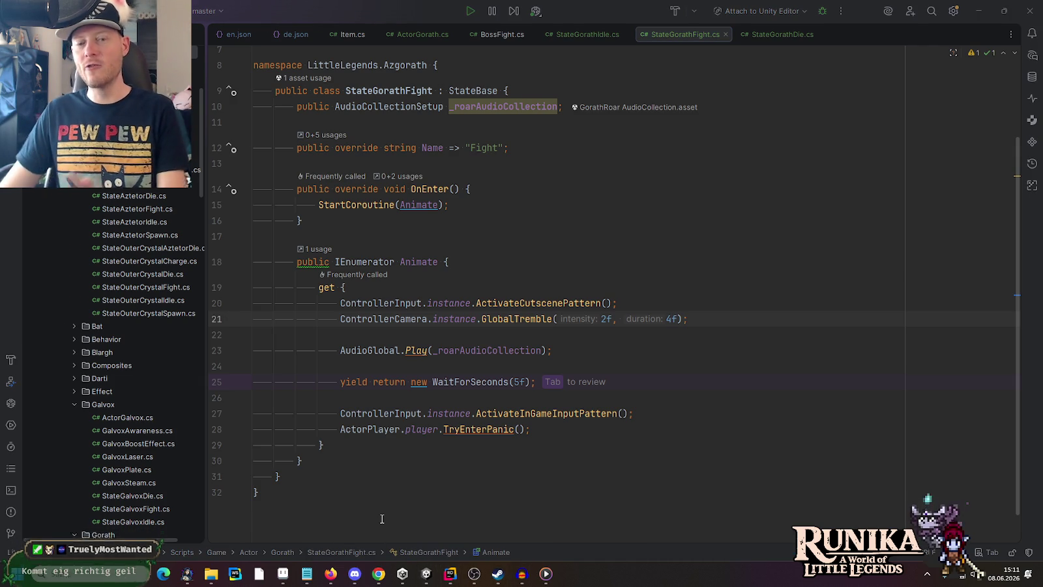
- Return to Unity and start the game in Play mode again to test the roar
{"action": "key", "text": "alt+Tab"}
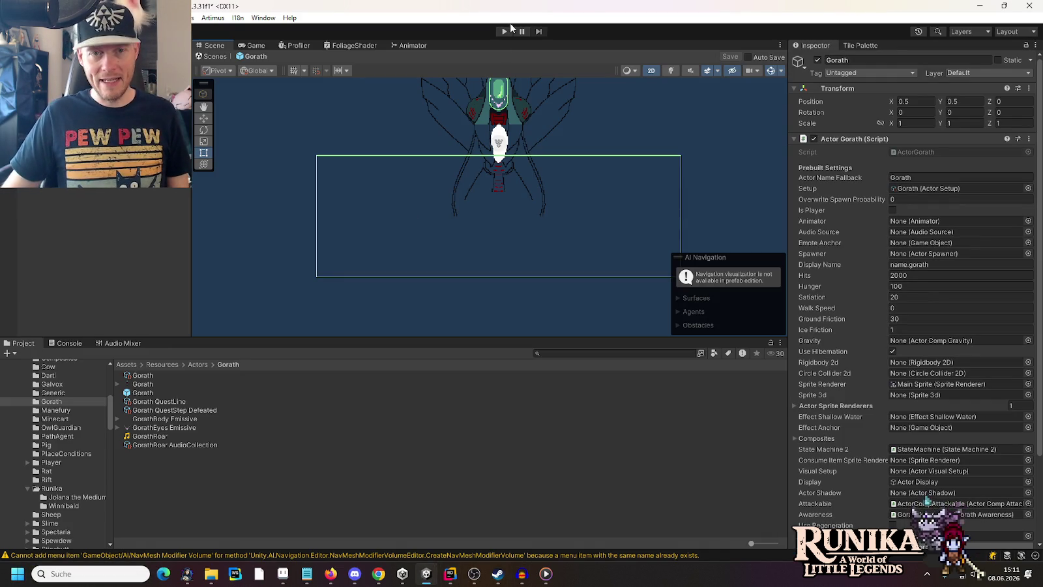
{"action": "left_click", "coordinate": [504, 33]}
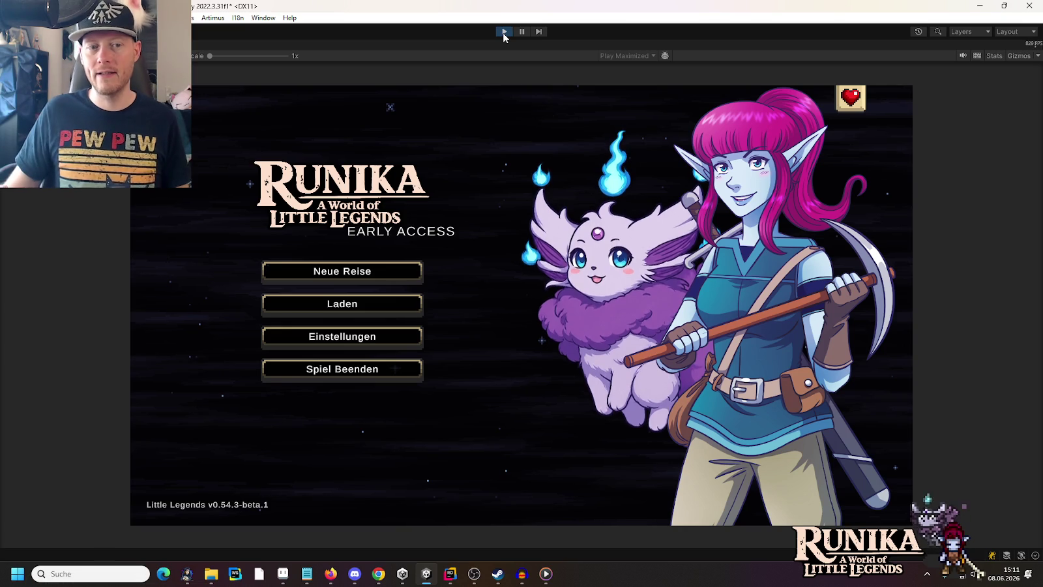
- Load a saved game via Laden and enter the Go'rath boss arena
{"action": "left_click", "coordinate": [388, 305]}
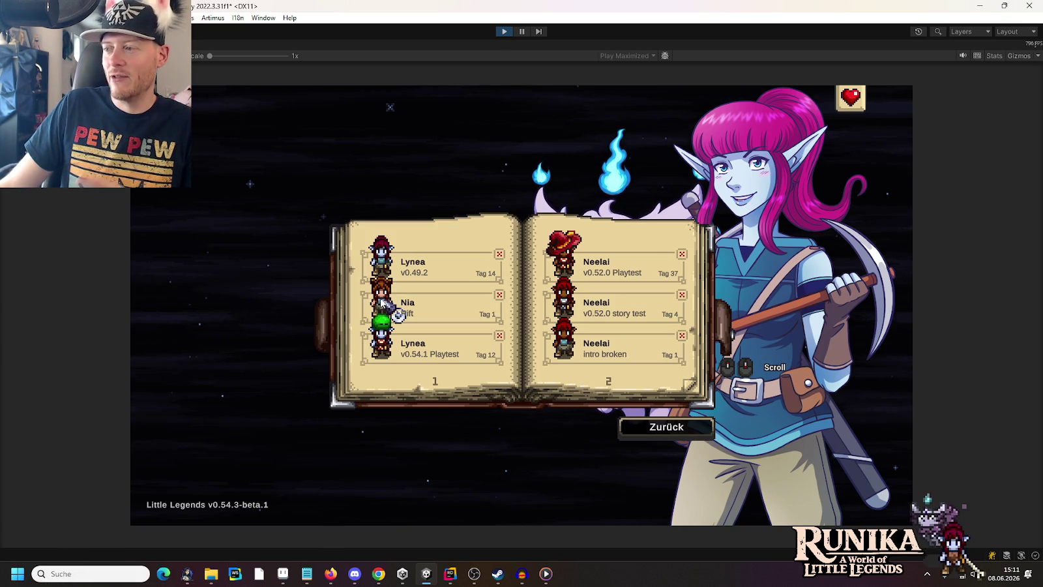
{"action": "left_click", "coordinate": [397, 256]}
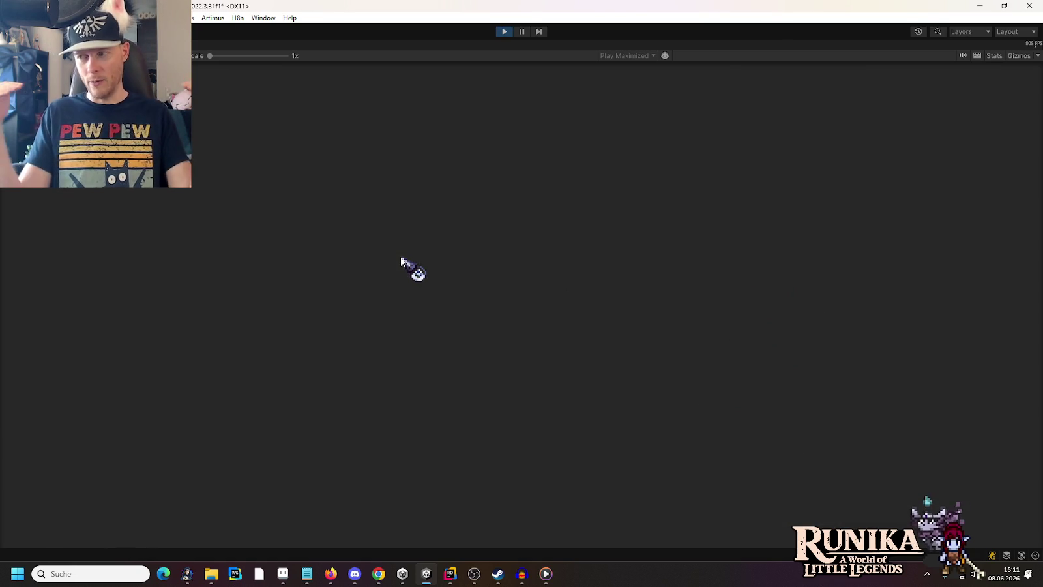
{"action": "left_click", "coordinate": [452, 425]}
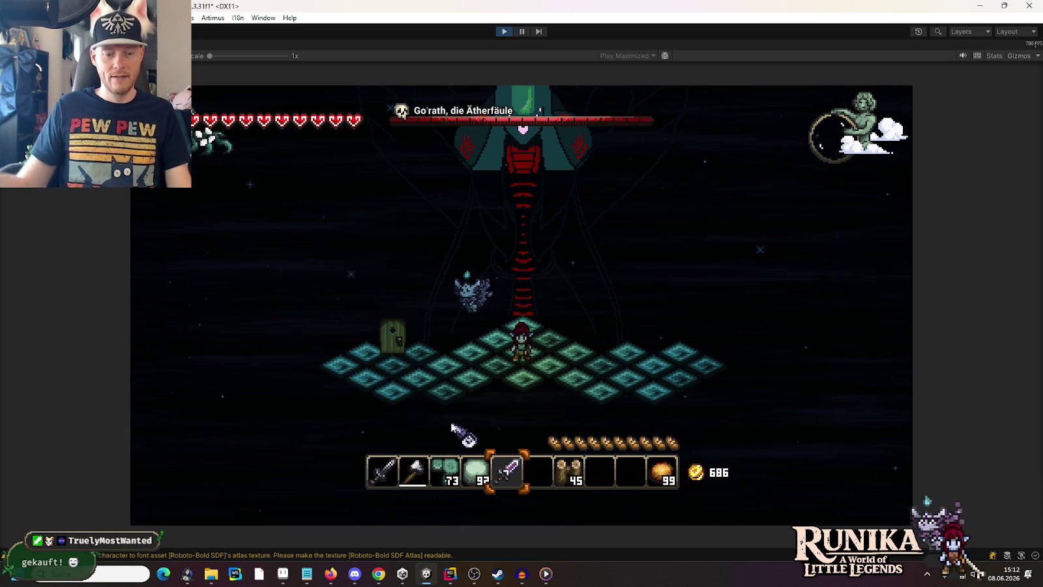
- Fire magic attacks at Go'rath as it emerges above the arena floor
{"action": "left_click", "coordinate": [525, 289]}
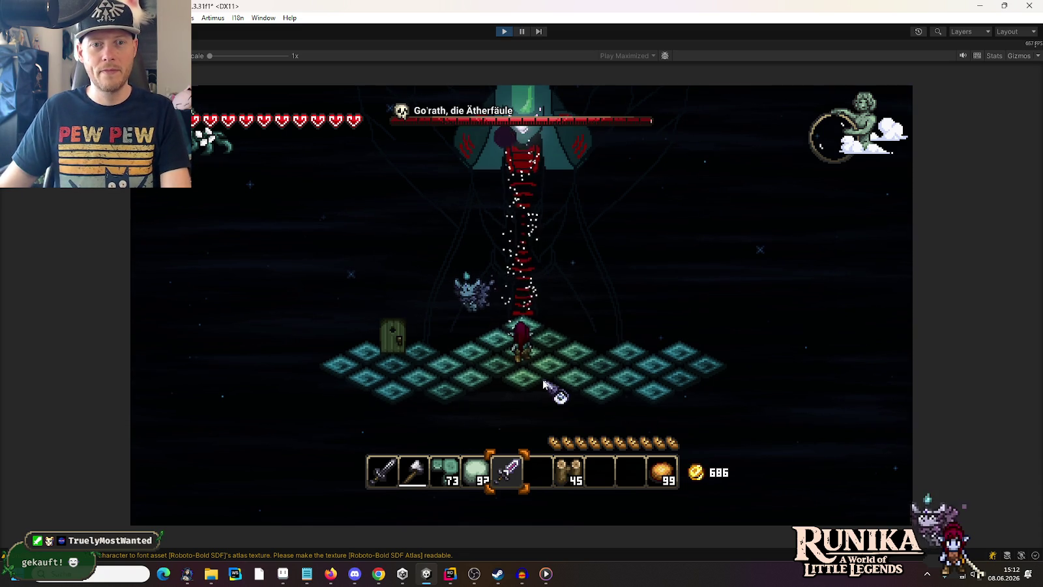
{"action": "left_click", "coordinate": [525, 290]}
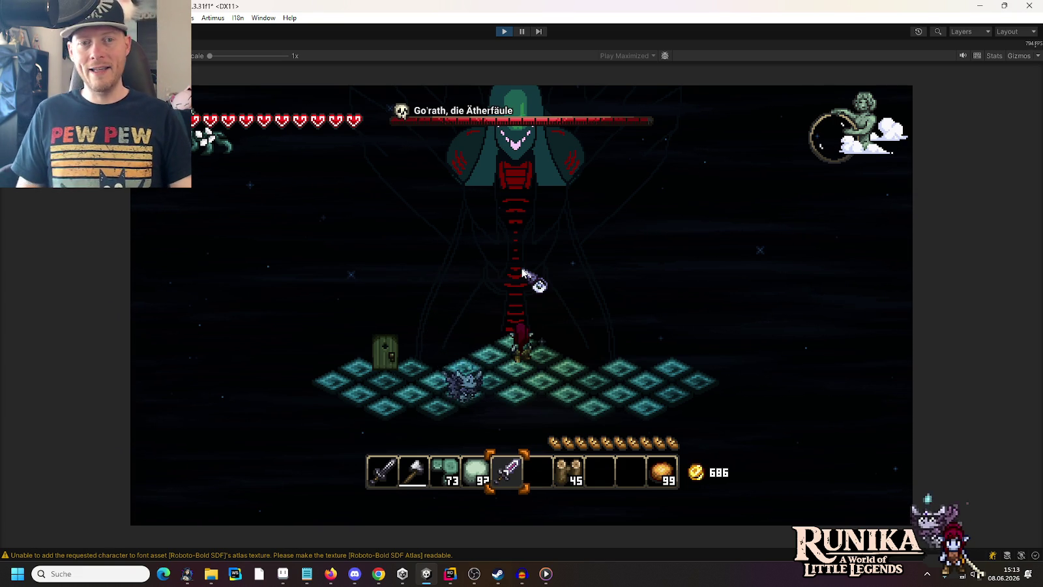
{"action": "left_click", "coordinate": [522, 272]}
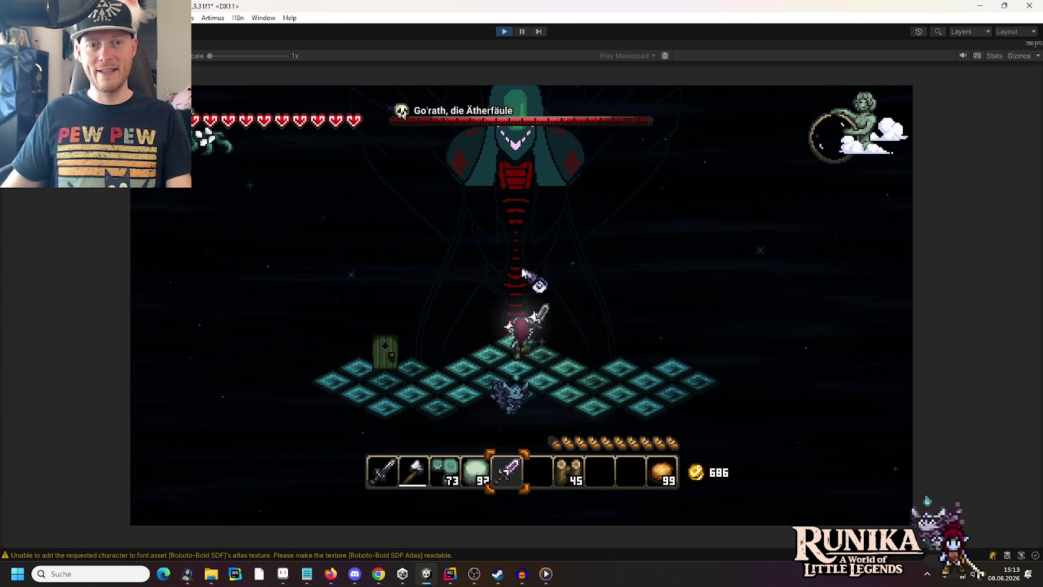
- Keep firing at Go'rath while moving and jumping on the platform, then stop play mode
{"action": "left_click", "coordinate": [522, 272]}
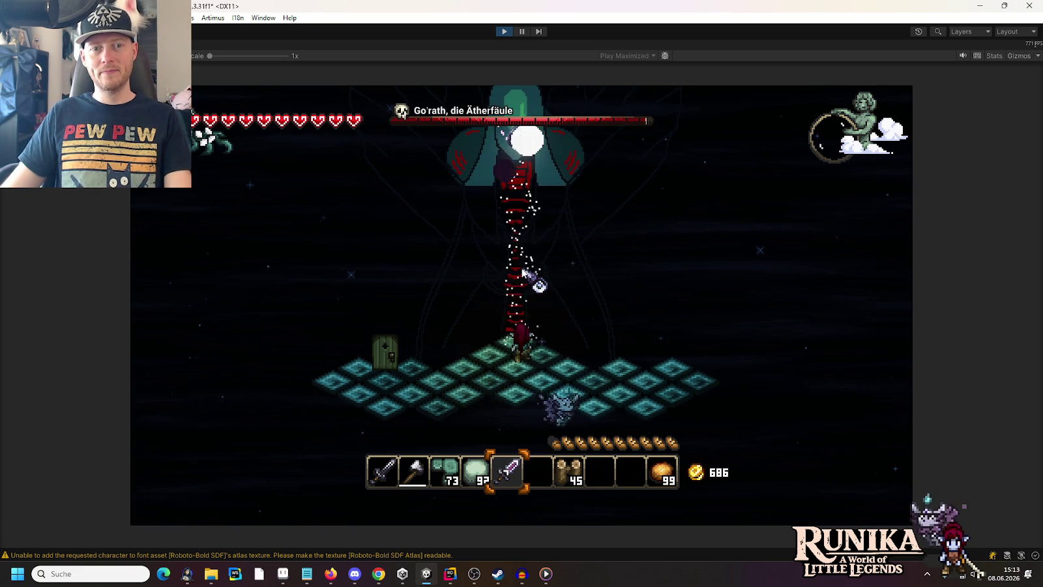
{"action": "key", "text": "a"}
{"action": "left_click", "coordinate": [514, 243]}
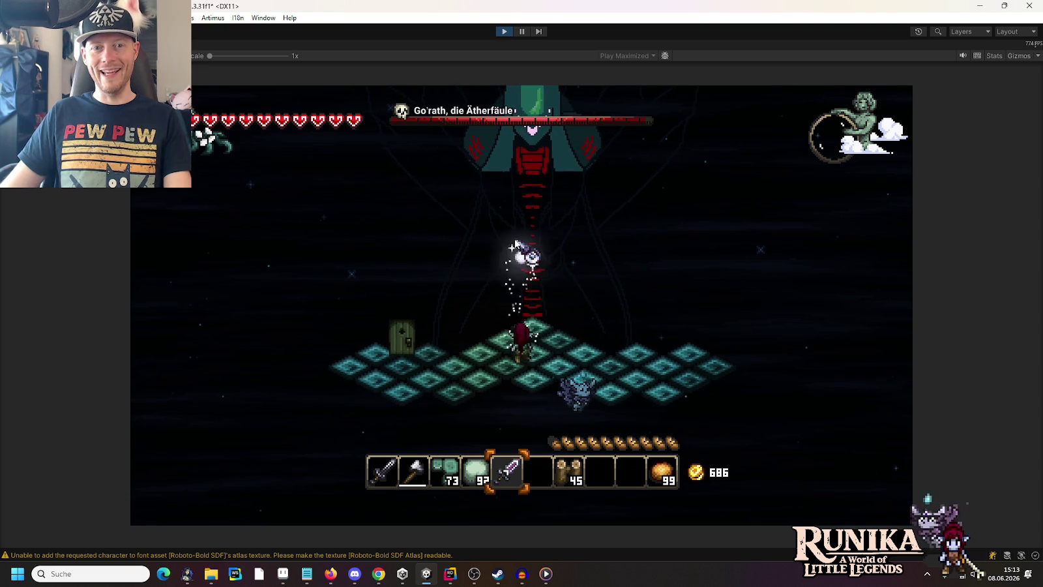
{"action": "key", "text": "space"}
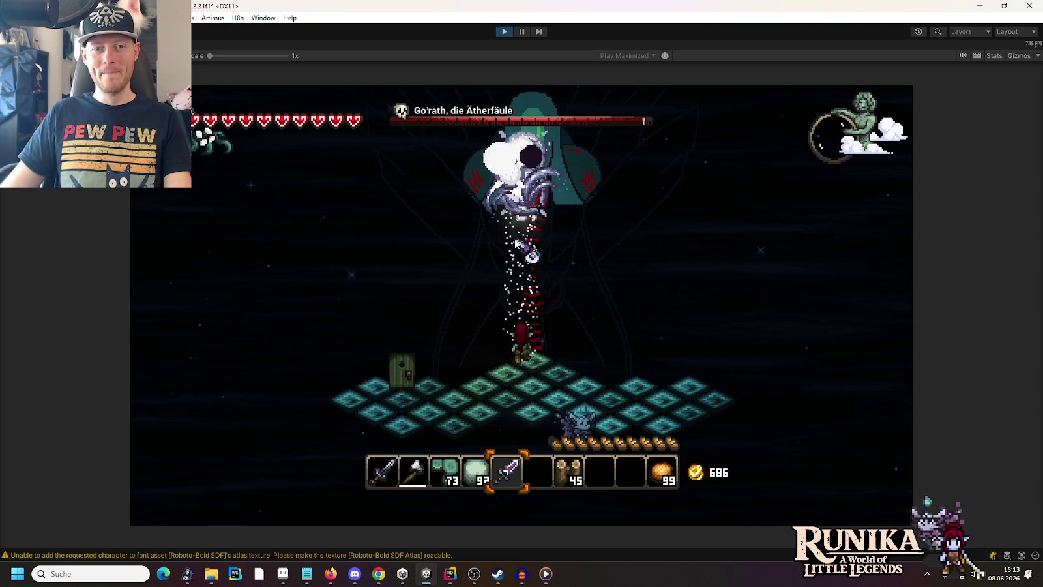
{"action": "key", "text": "space"}
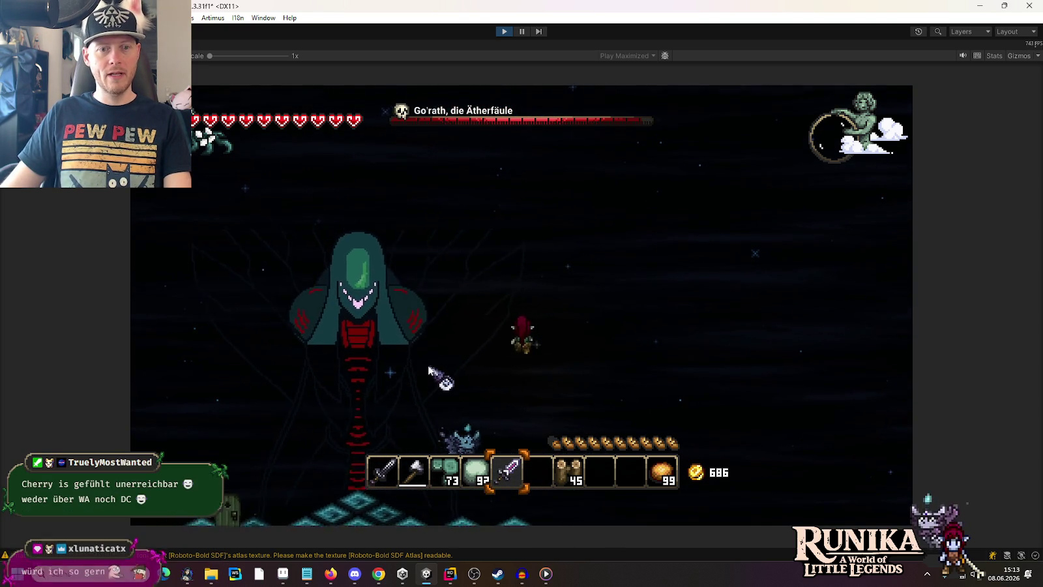
{"action": "left_click", "coordinate": [391, 388]}
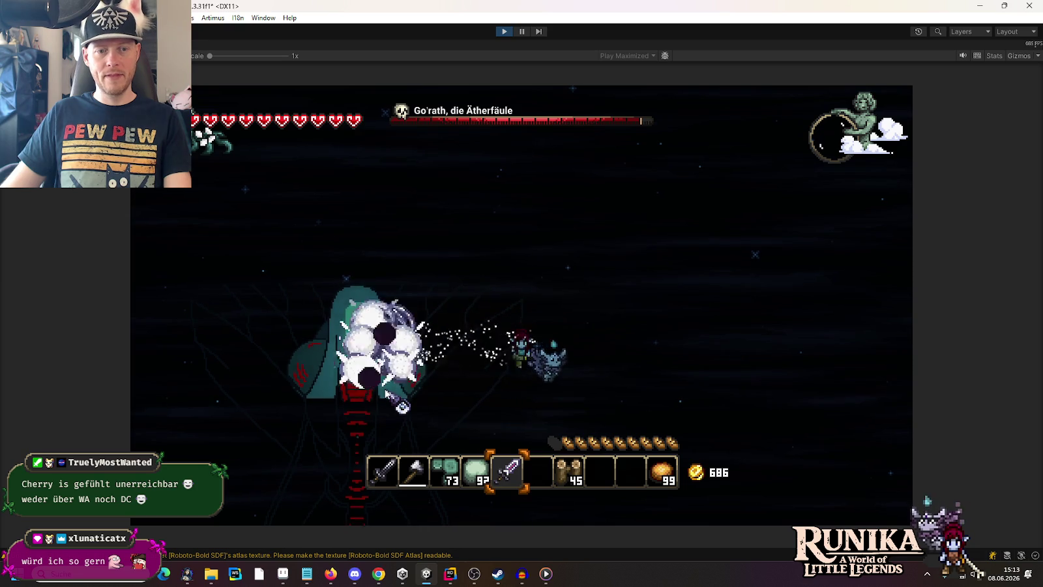
{"action": "key", "text": "a"}
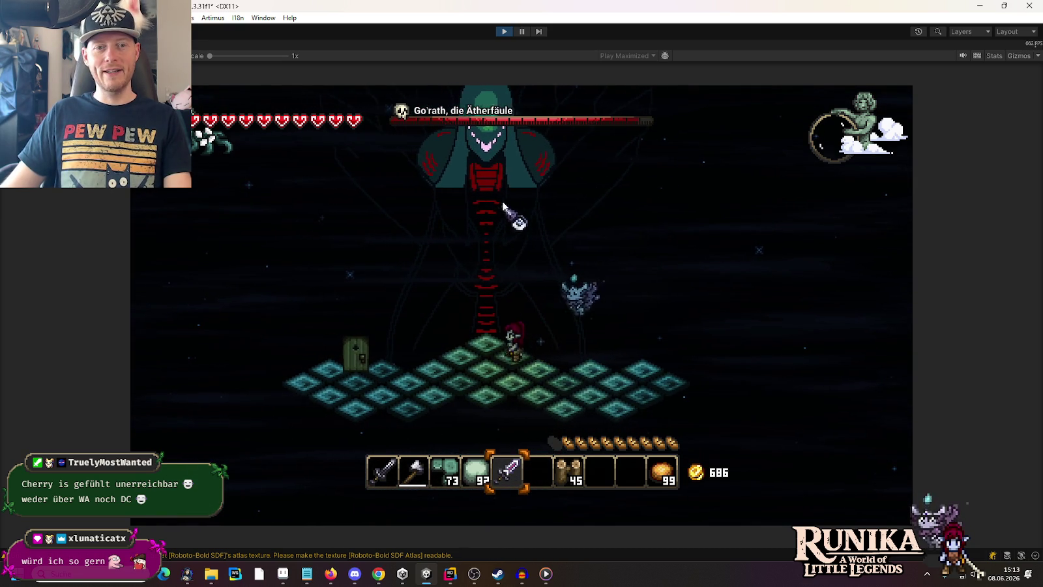
{"action": "left_click", "coordinate": [503, 173]}
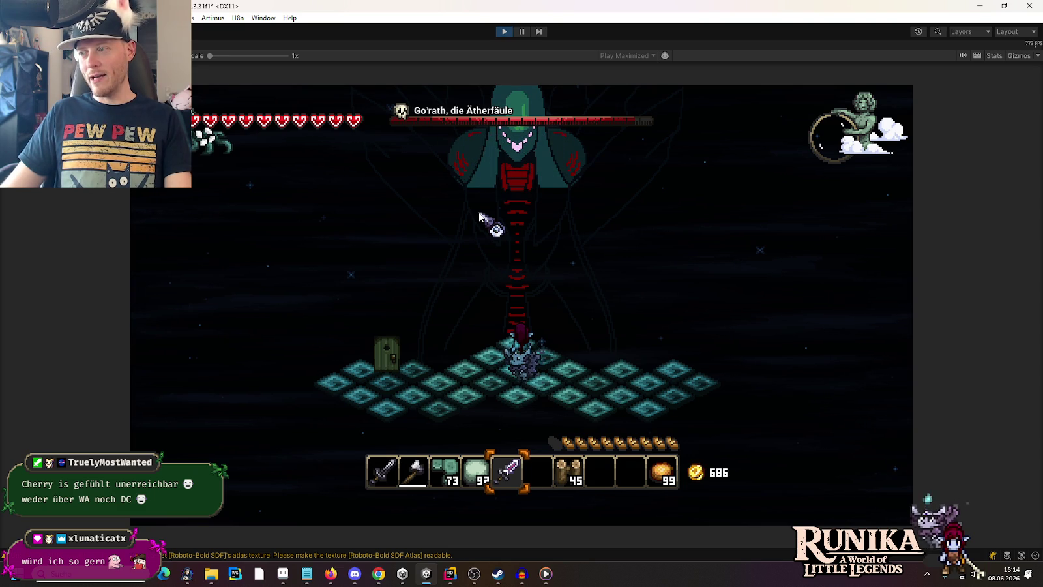
{"action": "left_click", "coordinate": [483, 217]}
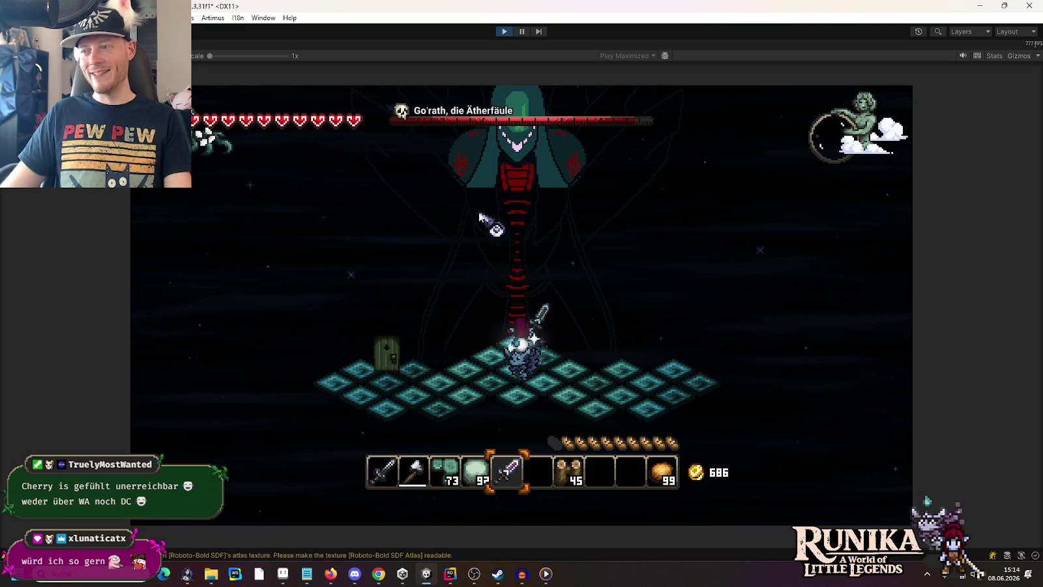
{"action": "mouse_move", "coordinate": [532, 206]}
{"action": "left_mouse_down"}
{"action": "mouse_move", "coordinate": [513, 154]}
{"action": "mouse_move", "coordinate": [618, 279]}
{"action": "mouse_move", "coordinate": [607, 274]}
{"action": "left_mouse_up"}
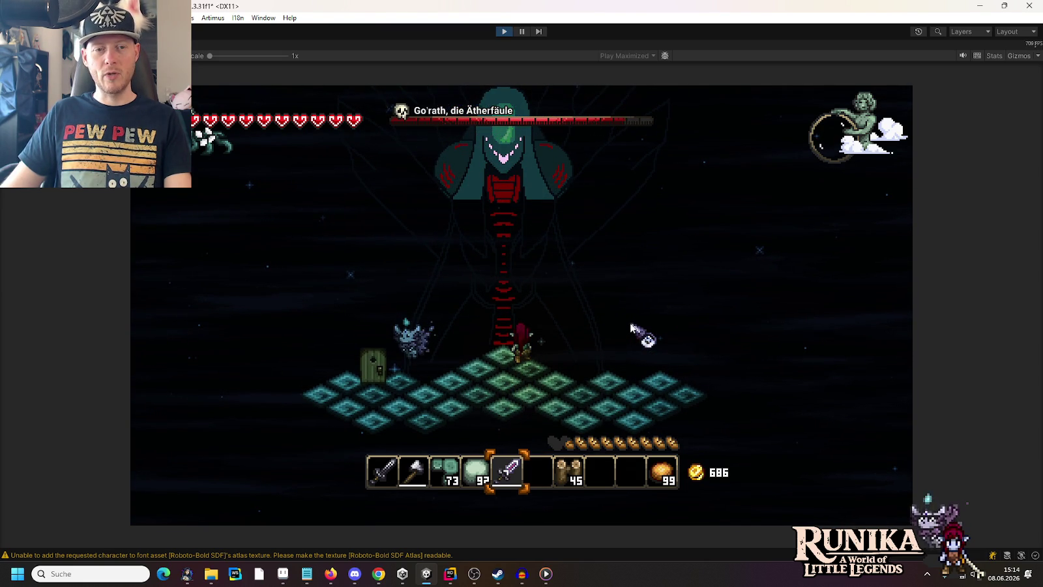
{"action": "left_click", "coordinate": [502, 32]}
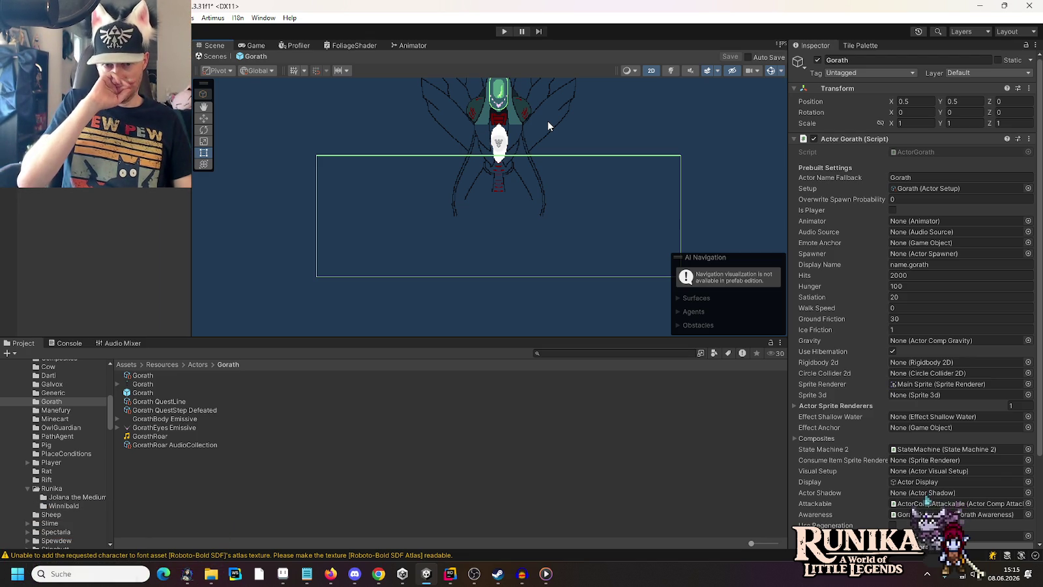
- Pan the Scene view around the Gorath prefab
{"action": "left_click_drag", "start_coordinate": [547, 121], "coordinate": [525, 160]}
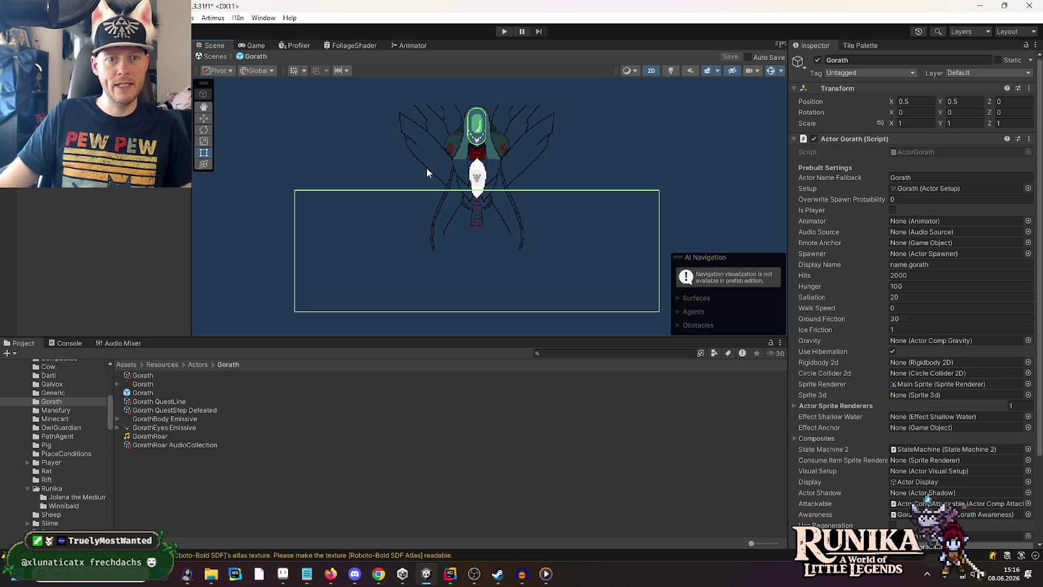
{"action": "left_click", "coordinate": [450, 574]}
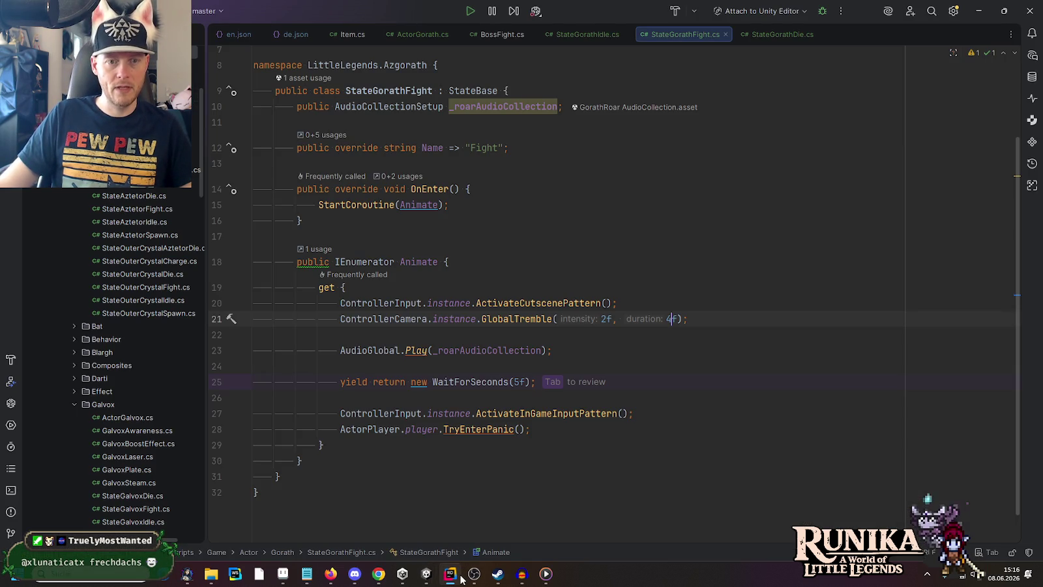
- Collapse the Galvox, Gorath and Game folders in Rider's project tree and show the Git submenu
{"action": "scroll", "coordinate": [111, 391], "scroll_direction": "down", "scroll_amount": 3}
{"action": "left_click", "coordinate": [73, 352]}
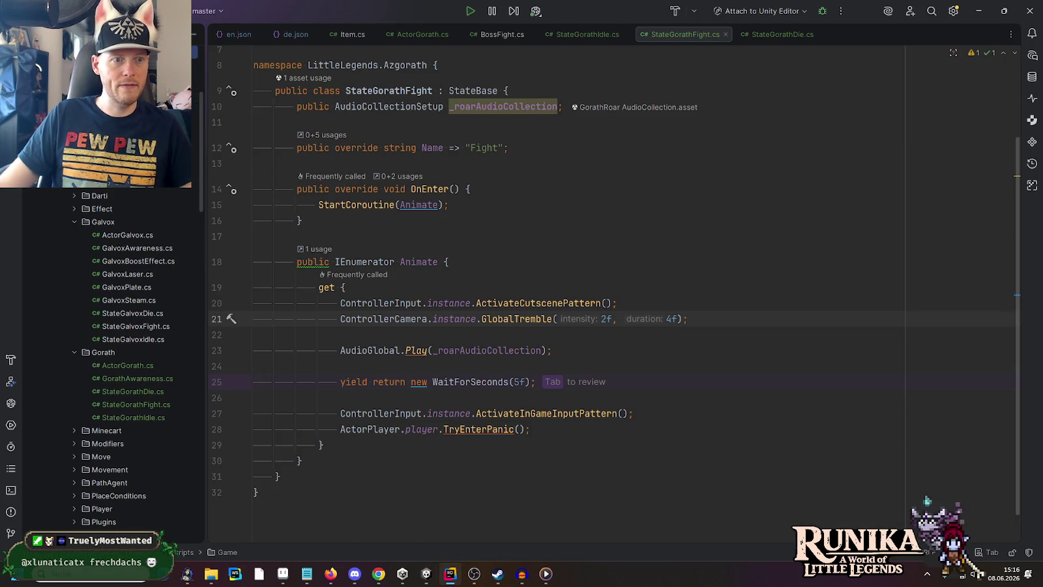
{"action": "left_click", "coordinate": [74, 223]}
{"action": "left_click", "coordinate": [75, 234]}
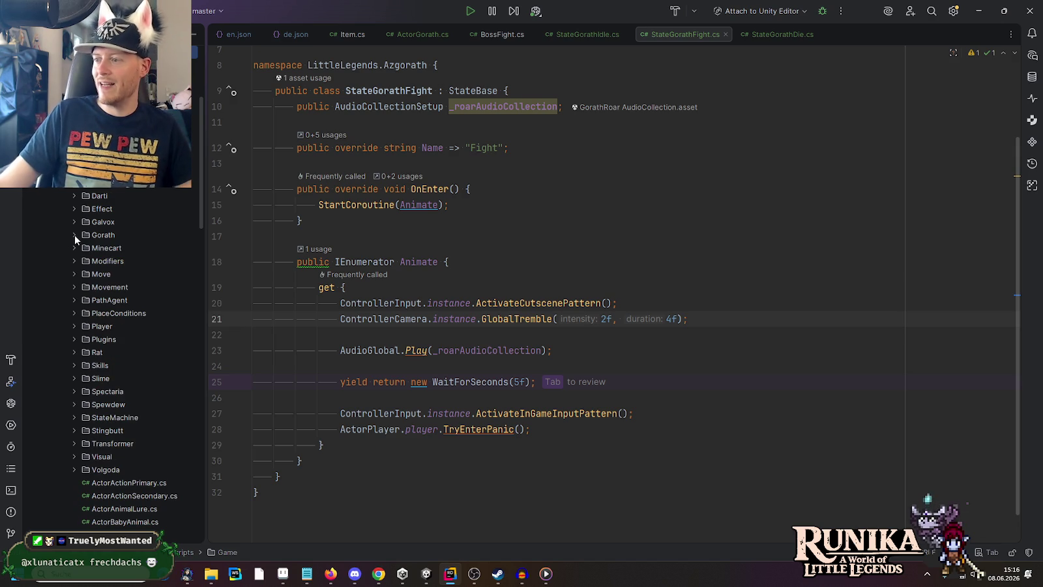
{"action": "scroll", "coordinate": [74, 235], "scroll_direction": "up", "scroll_amount": 5}
{"action": "left_click", "coordinate": [66, 237]}
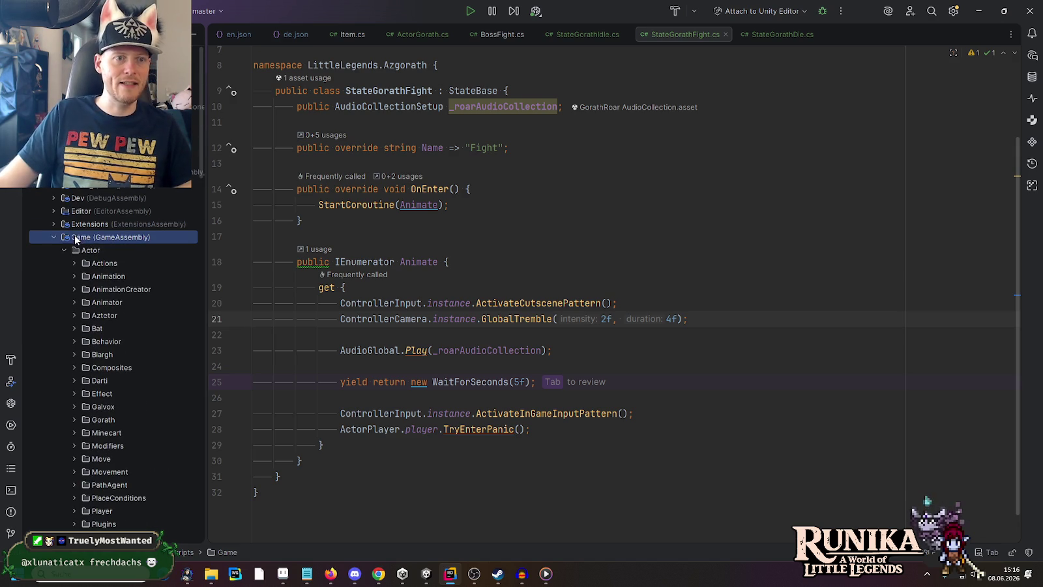
{"action": "left_click", "coordinate": [52, 236]}
{"action": "right_click", "coordinate": [66, 237]}
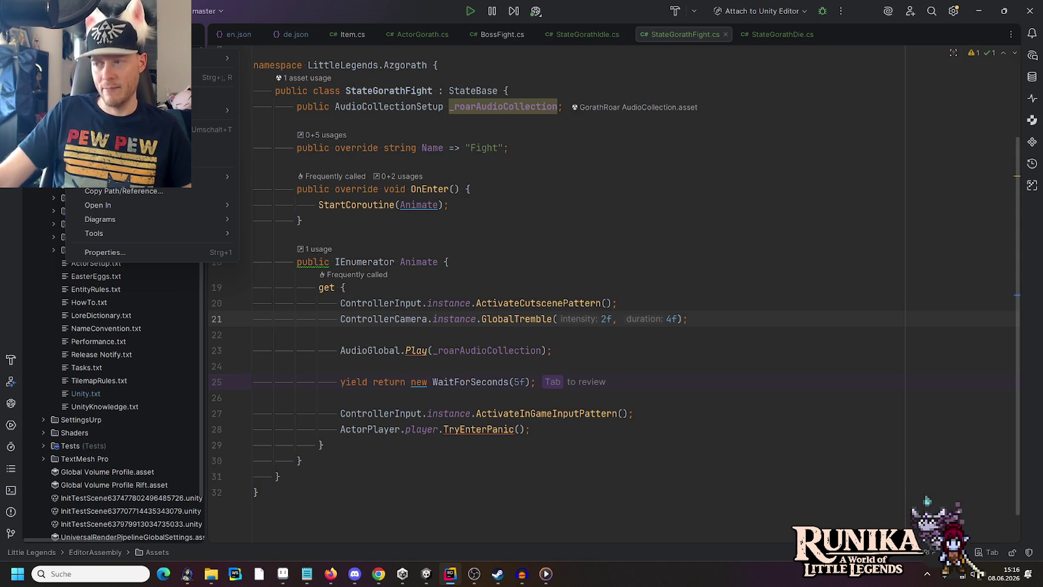
{"action": "mouse_move", "coordinate": [215, 110]}
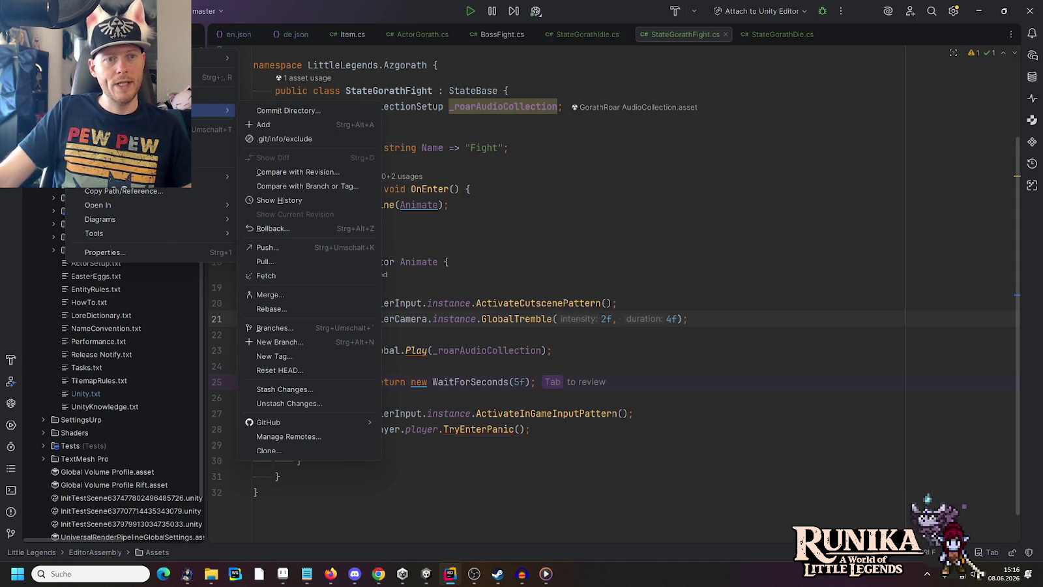
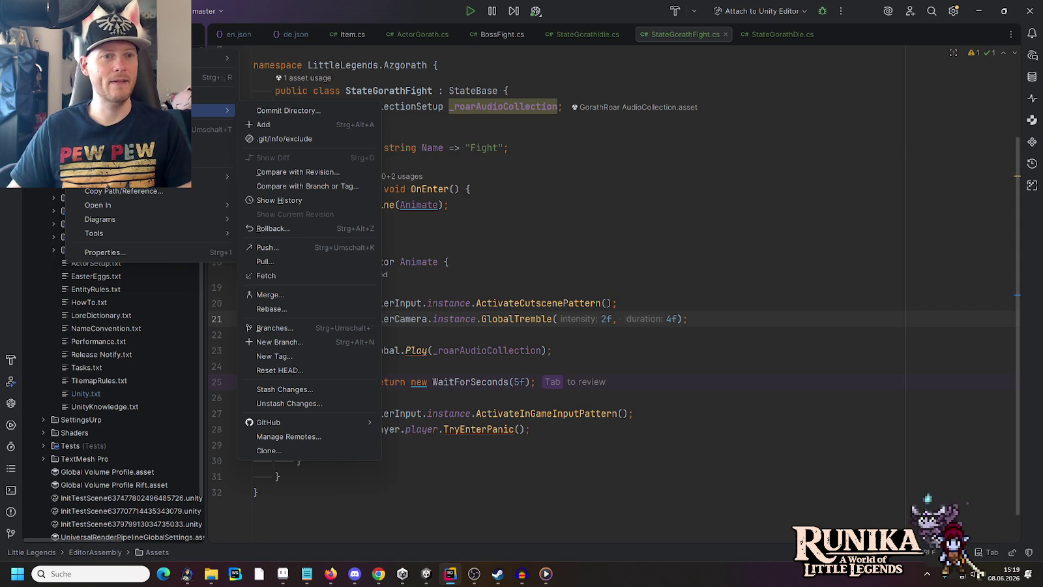
- Start a commit review of the directory and advance through changes to DaylightColors Dark (Outside).asset
{"action": "left_click", "coordinate": [287, 109]}
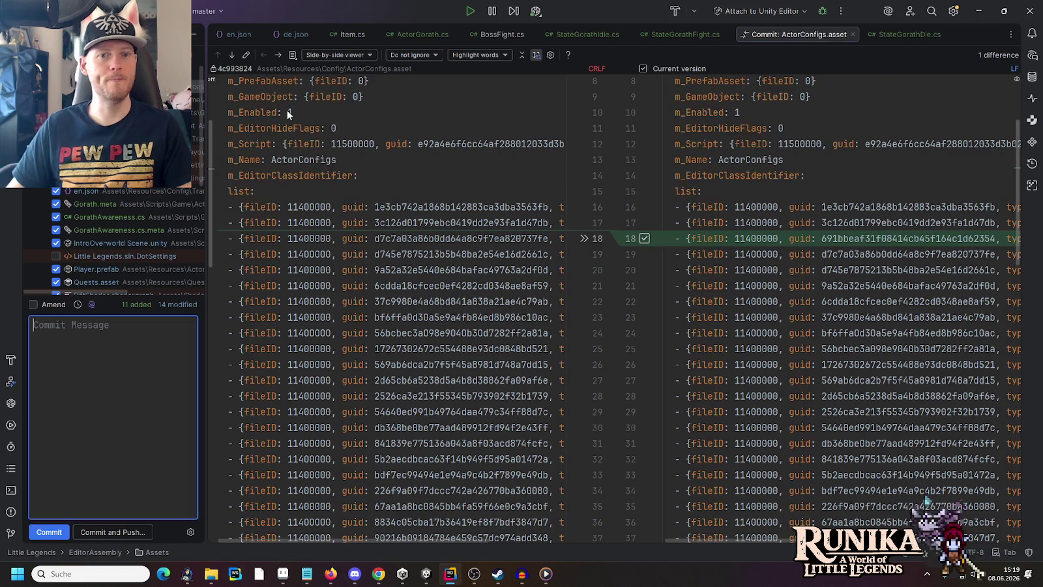
{"action": "left_click", "coordinate": [232, 56]}
{"action": "left_click", "coordinate": [232, 56]}
{"action": "left_click", "coordinate": [232, 56]}
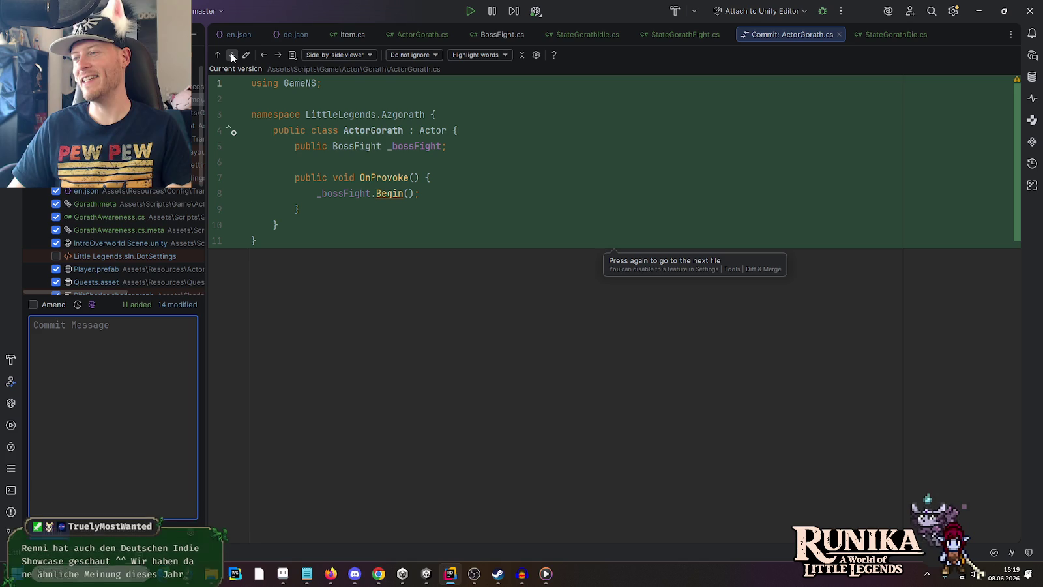
{"action": "left_click", "coordinate": [280, 55]}
{"action": "left_click", "coordinate": [279, 55]}
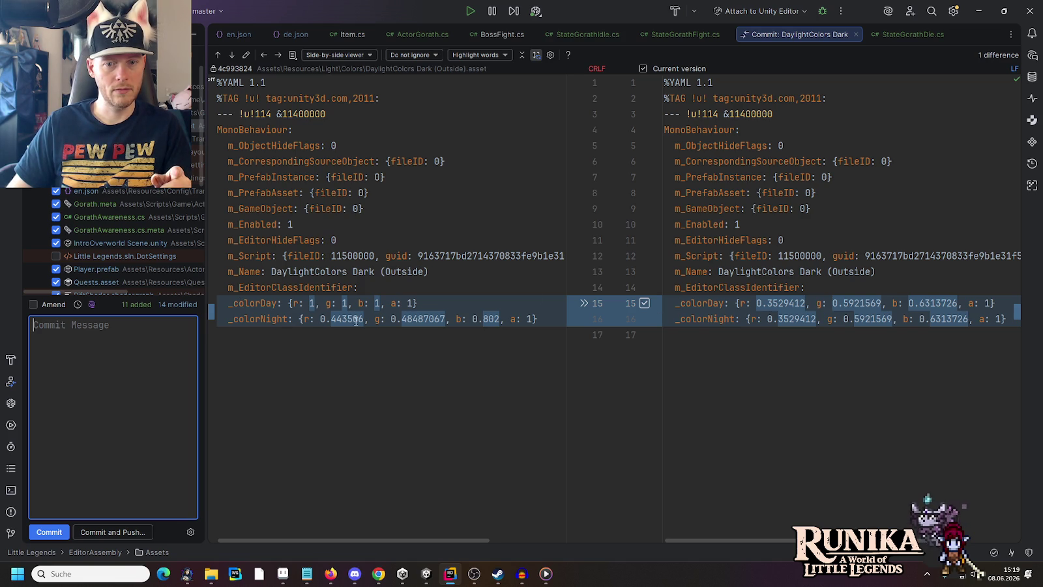
- Revert the DaylightColors line 15 colour change, then review de.json and EditorBuildSettings.asset diffs
{"action": "left_click", "coordinate": [585, 304]}
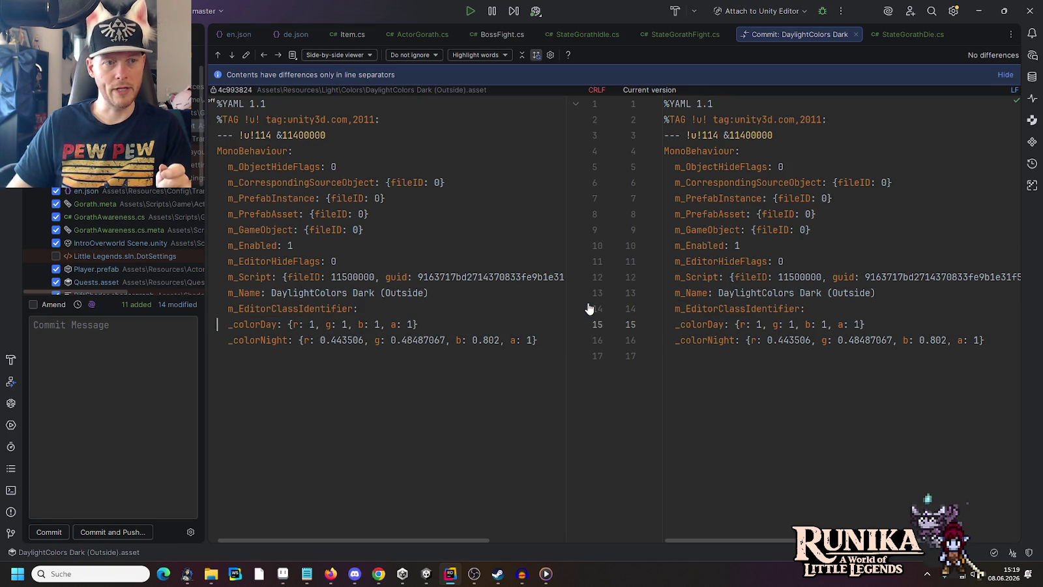
{"action": "left_click", "coordinate": [92, 138]}
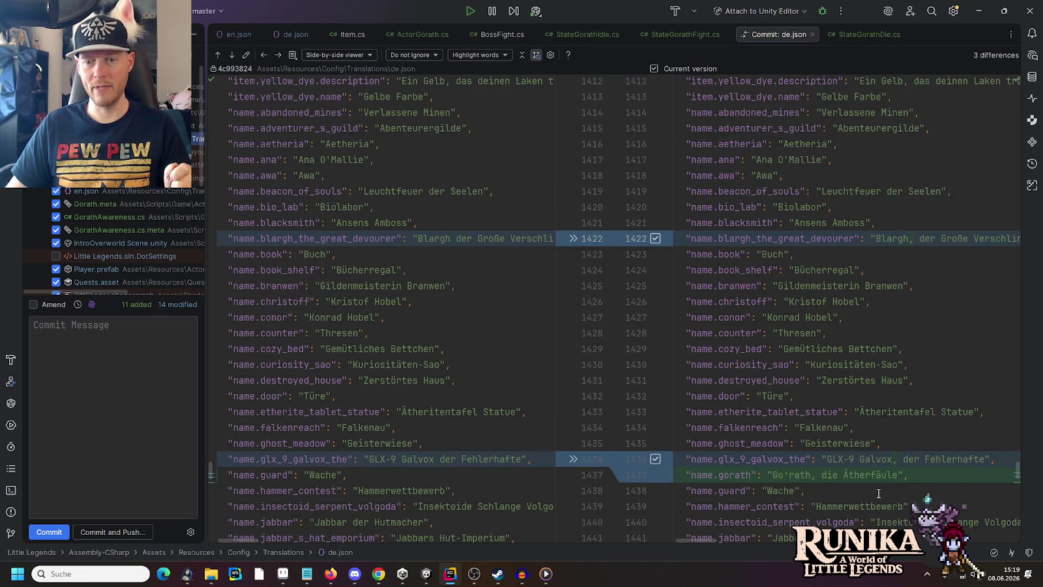
{"action": "scroll", "coordinate": [899, 468], "scroll_direction": "down", "scroll_amount": 3}
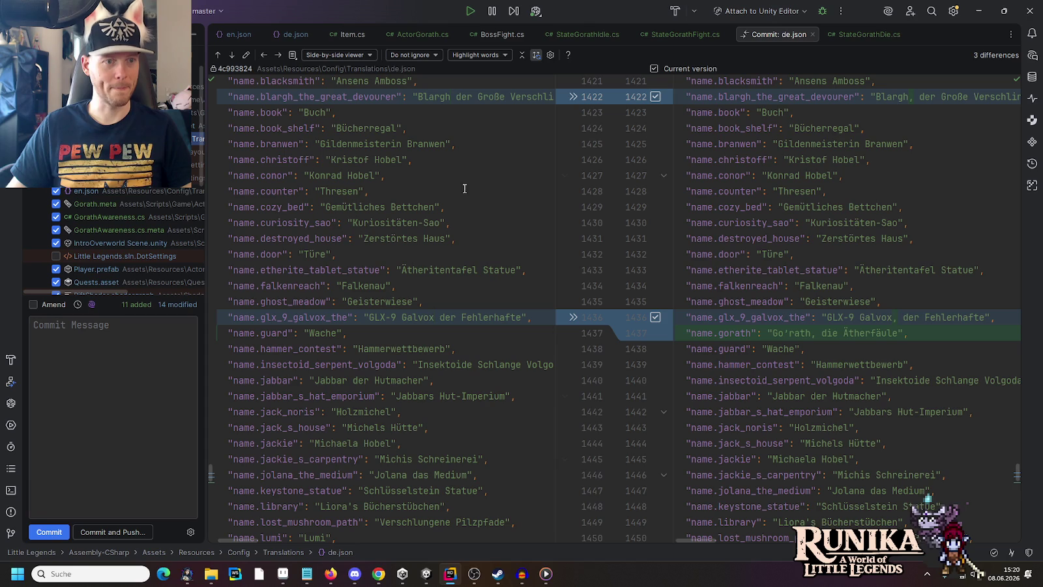
{"action": "left_click", "coordinate": [163, 164]}
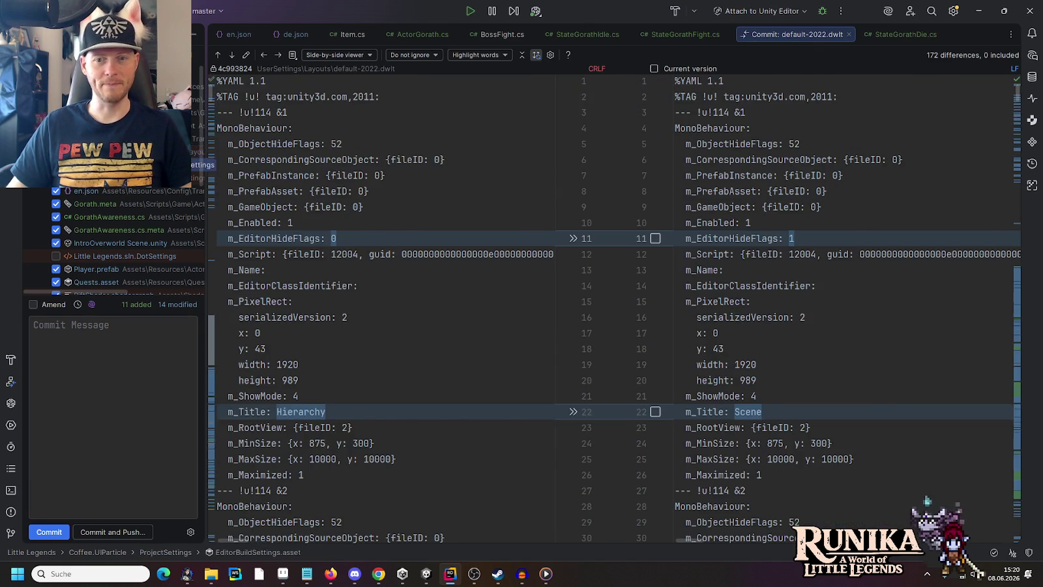
- Review diffs of en.json, Gorath.meta, GorathAwareness.cs and its .meta, and IntroOverworld Scene.unity
{"action": "left_click", "coordinate": [83, 193]}
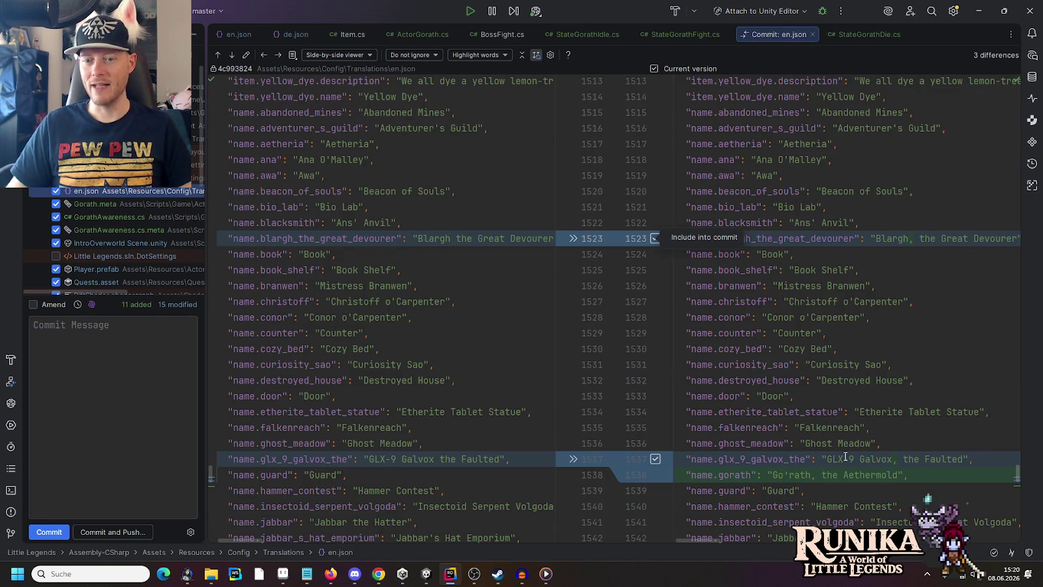
{"action": "left_click", "coordinate": [109, 204]}
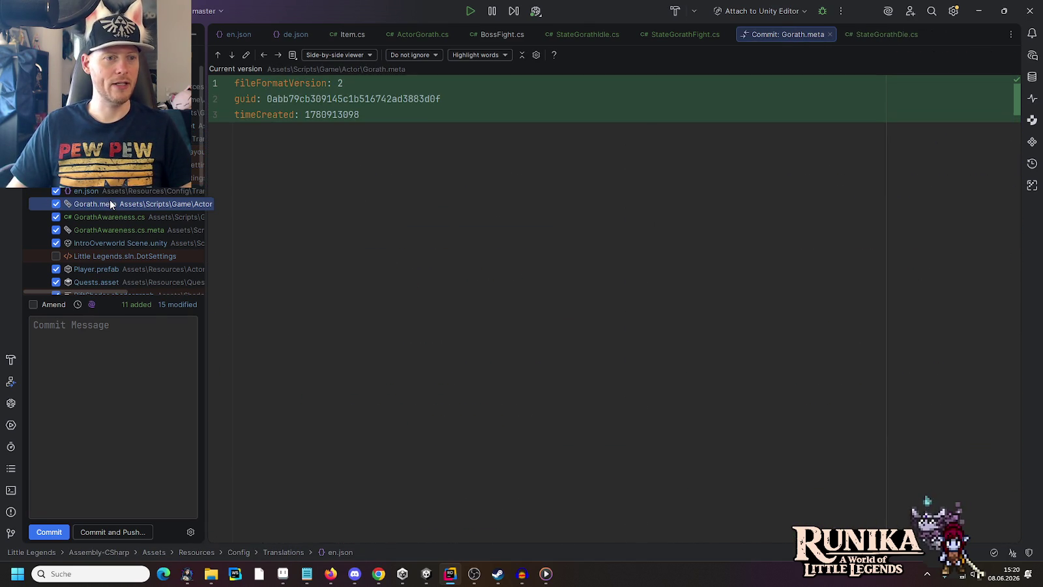
{"action": "left_click", "coordinate": [110, 217]}
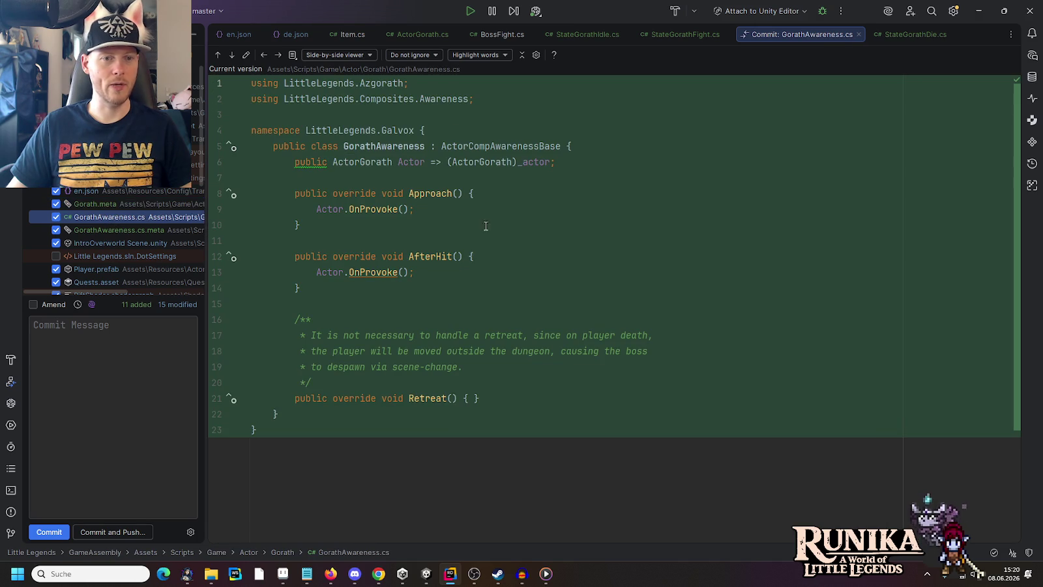
{"action": "left_click", "coordinate": [89, 231]}
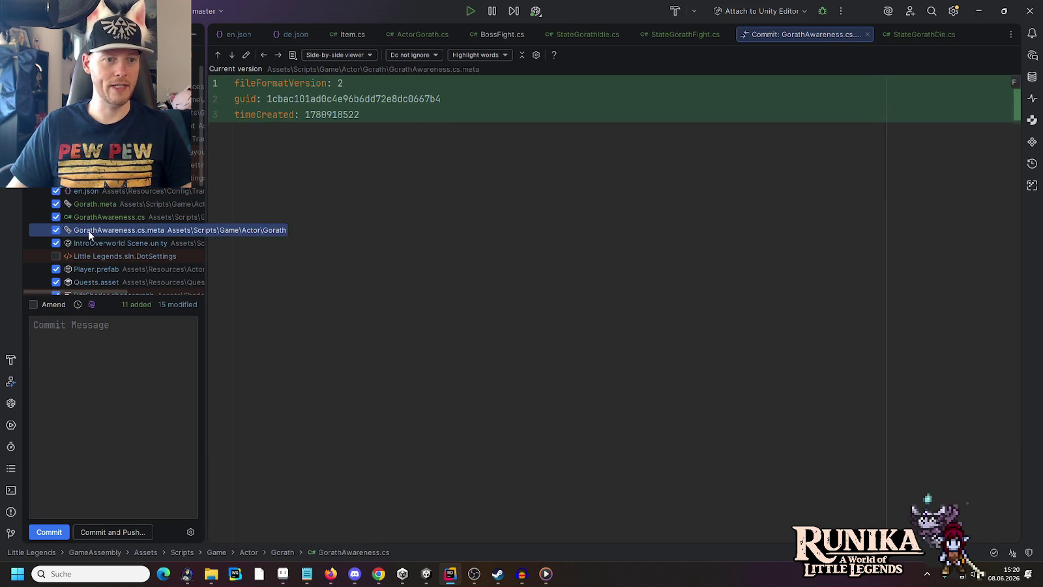
{"action": "left_click", "coordinate": [86, 243]}
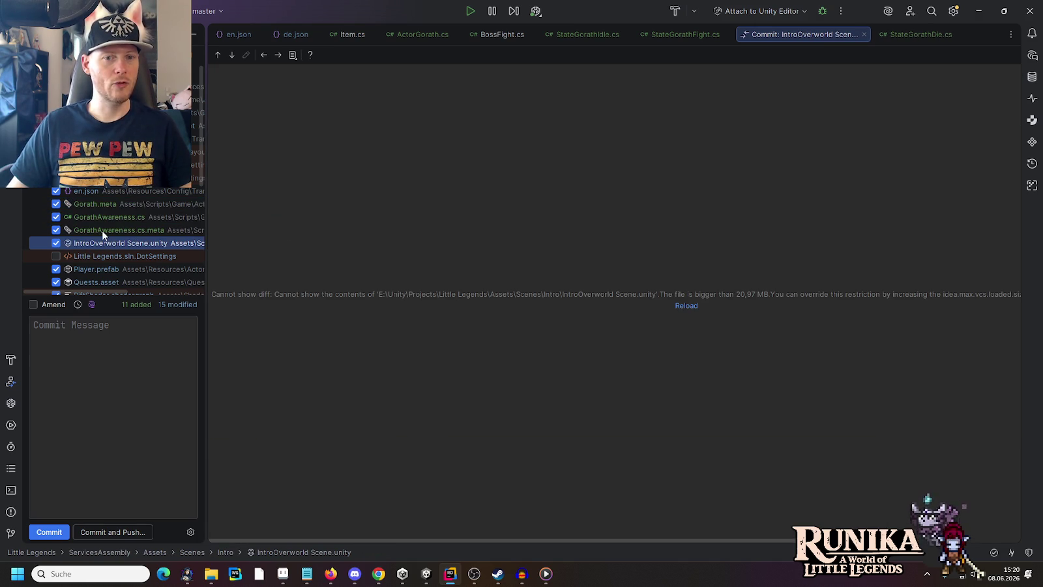
{"action": "scroll", "coordinate": [101, 229], "scroll_direction": "down", "scroll_amount": 3}
{"action": "key", "text": "Down"}
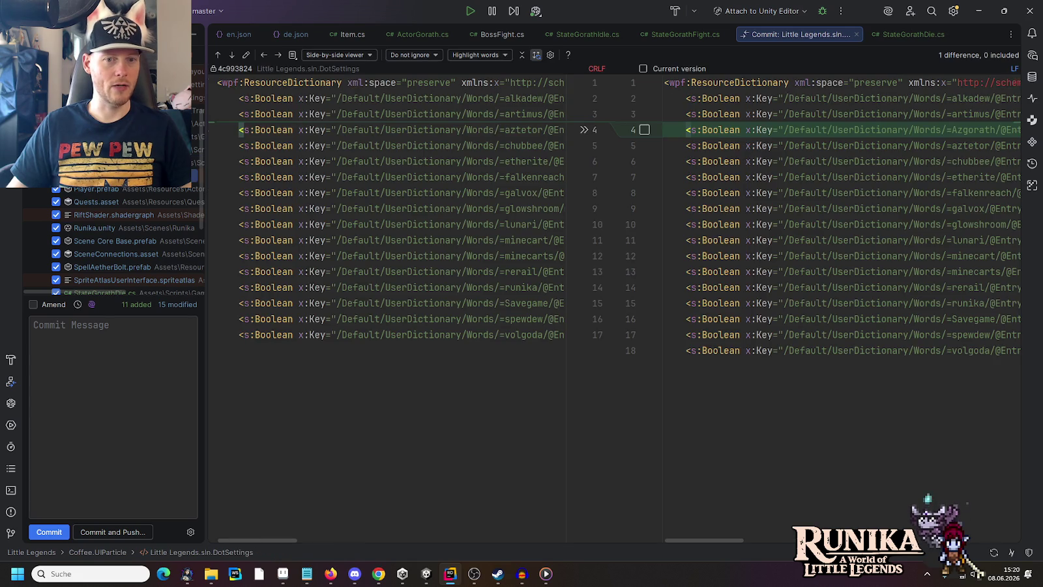
- Review Player.prefab, Quests.asset, RiftShader.shadergraph and Runika.unity diffs, returning to IntroOverworld Scene.unity
{"action": "left_click", "coordinate": [104, 194]}
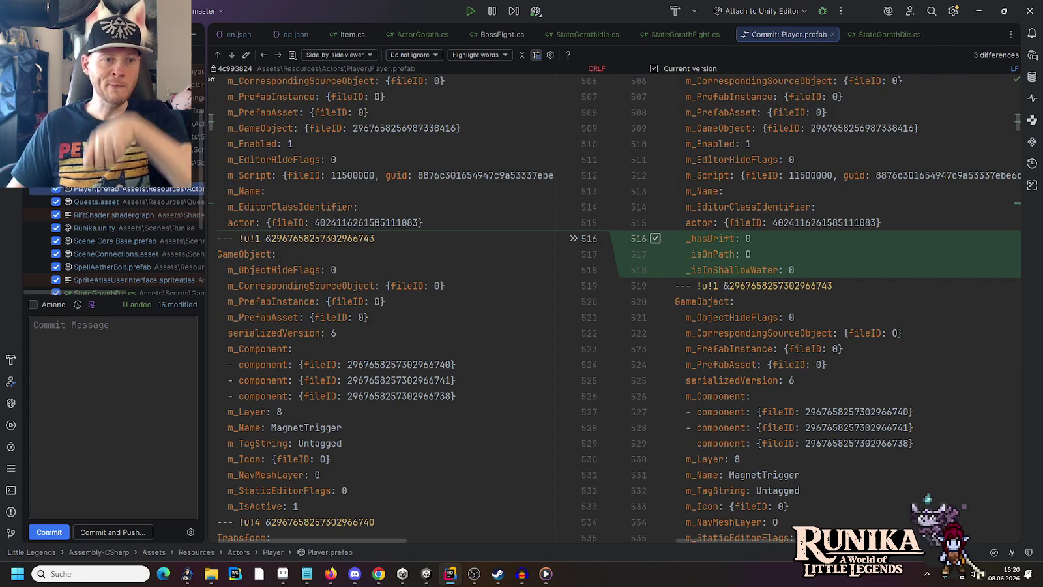
{"action": "key", "text": "Up"}
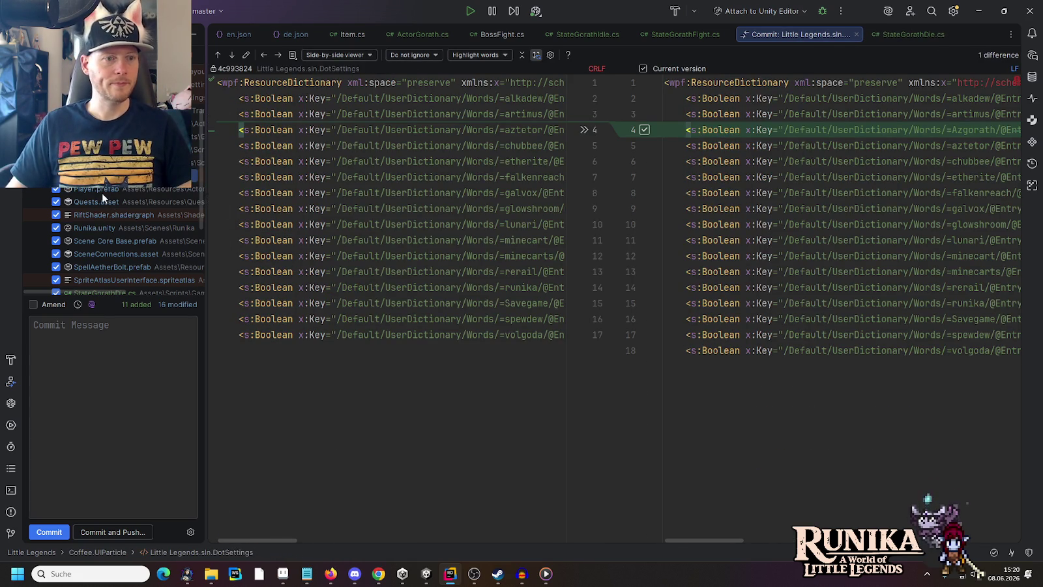
{"action": "left_click", "coordinate": [102, 192]}
{"action": "left_click", "coordinate": [91, 203]}
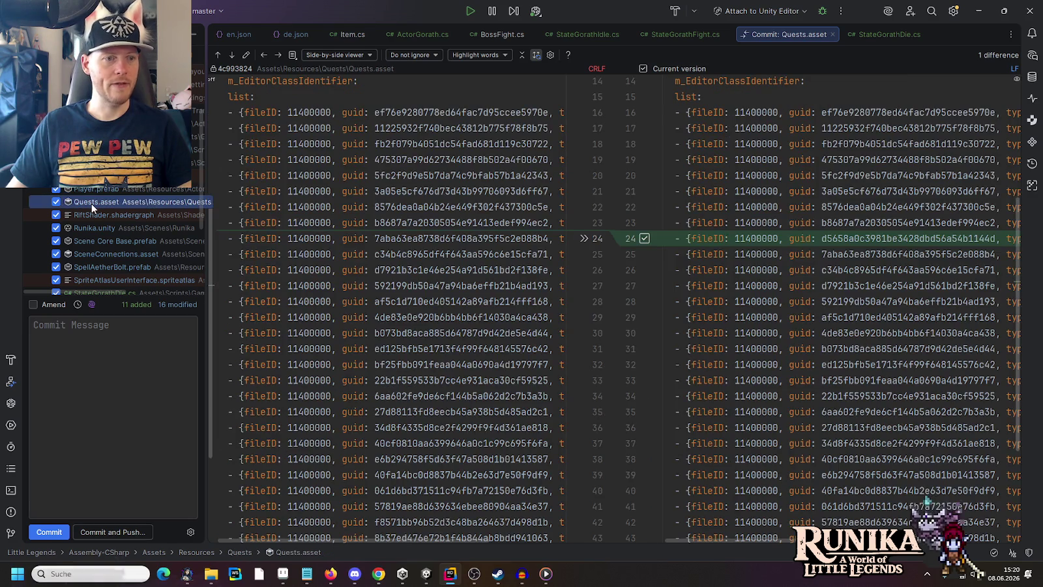
{"action": "left_click", "coordinate": [91, 215]}
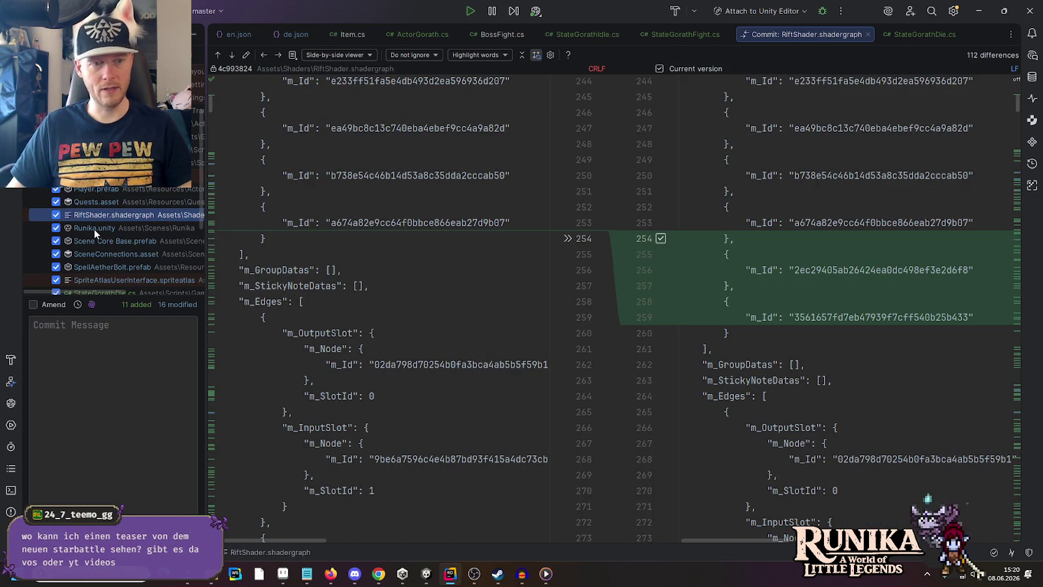
{"action": "left_click", "coordinate": [94, 229]}
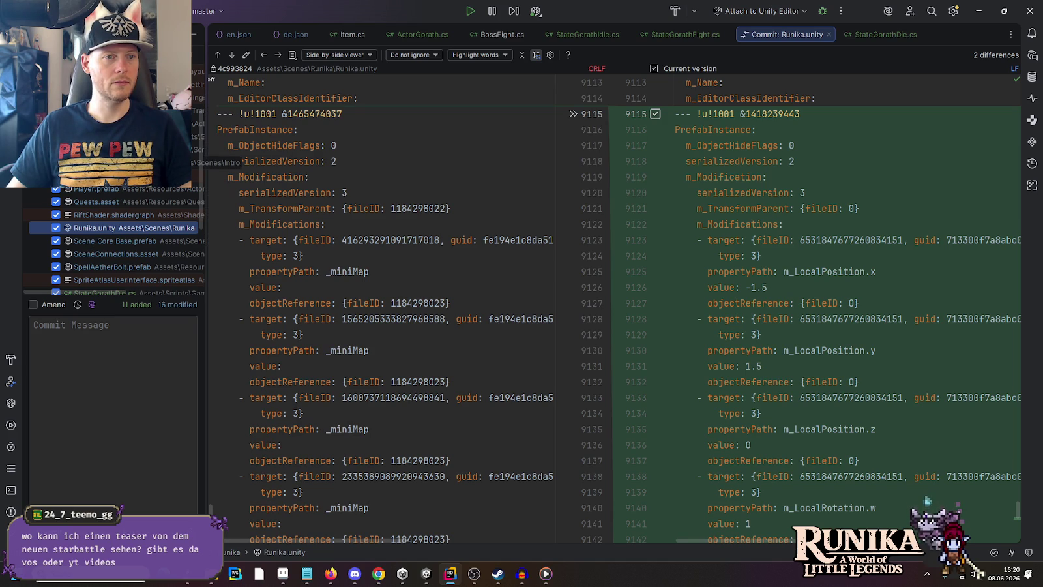
{"action": "left_click", "coordinate": [131, 162]}
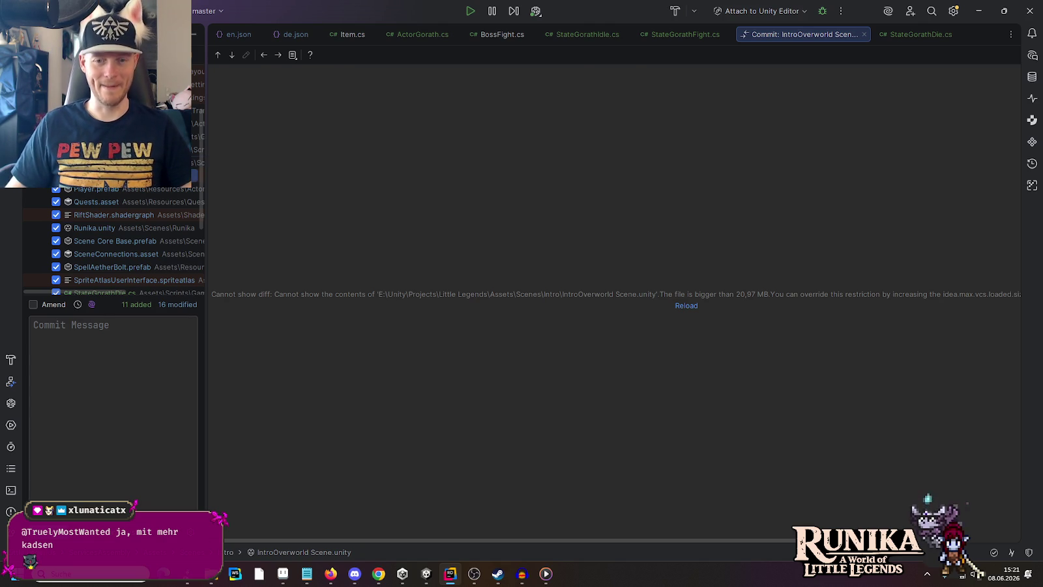
- Review diffs of Little Legends.sln.DotSettings, Player.prefab, Quests.asset, Scene Core Base.prefab and SceneConnections.asset
{"action": "left_click", "coordinate": [196, 176]}
{"action": "left_click", "coordinate": [110, 188]}
{"action": "left_click", "coordinate": [103, 202]}
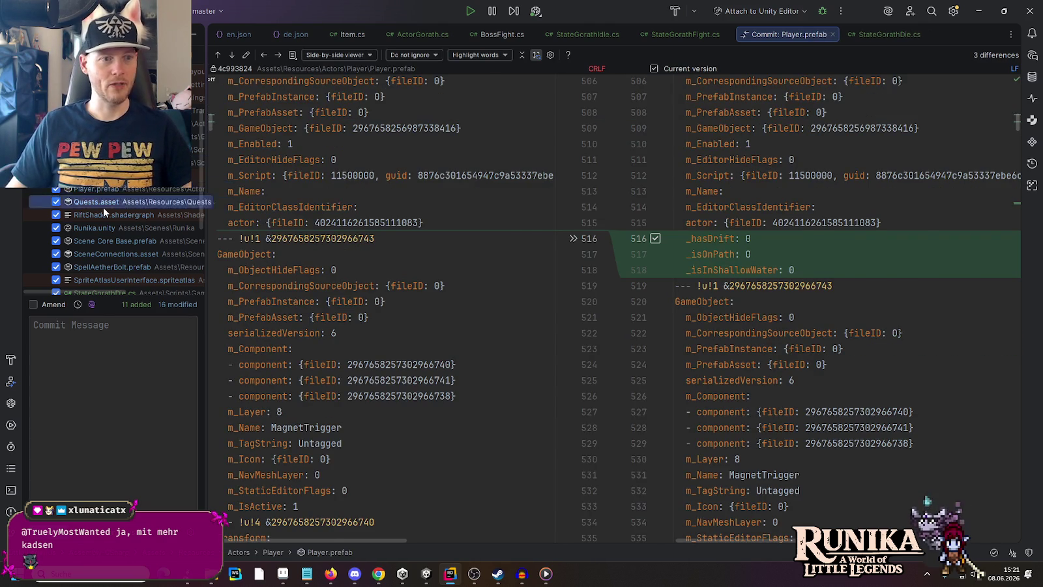
{"action": "left_click", "coordinate": [102, 220]}
{"action": "left_click", "coordinate": [93, 240]}
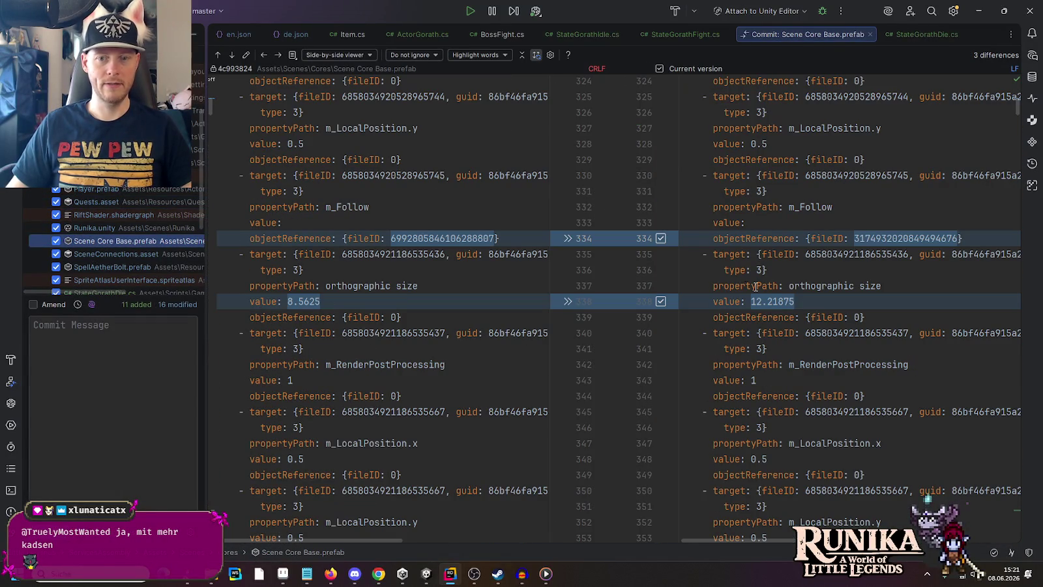
{"action": "left_click", "coordinate": [98, 254]}
{"action": "scroll", "coordinate": [95, 192], "scroll_direction": "down", "scroll_amount": 2}
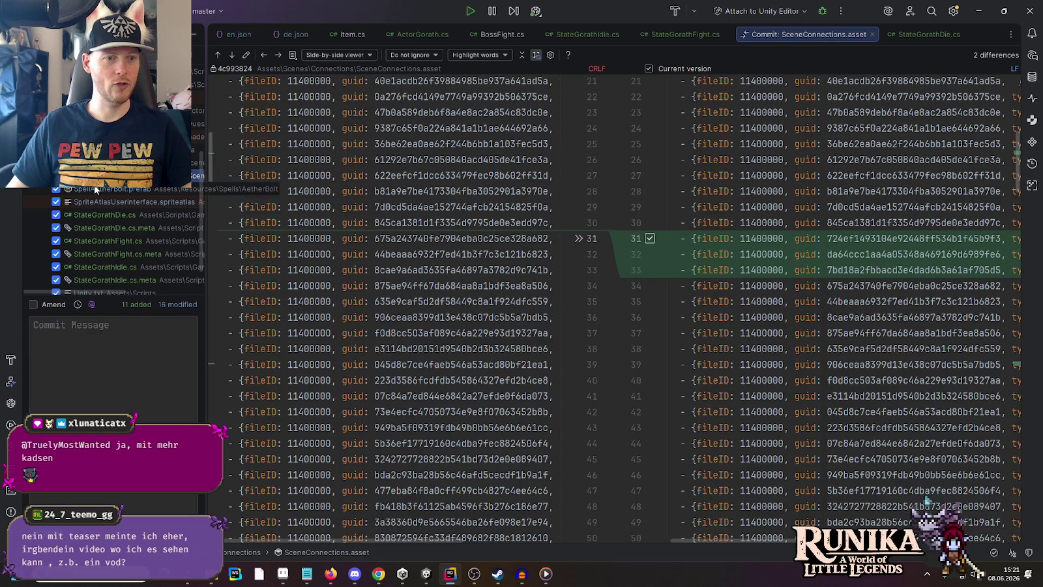
- Review SpellAetherBolt.prefab, SpriteAtlasUserInterface, the StateGorath scripts and Unity.txt's new line
{"action": "left_click", "coordinate": [96, 190]}
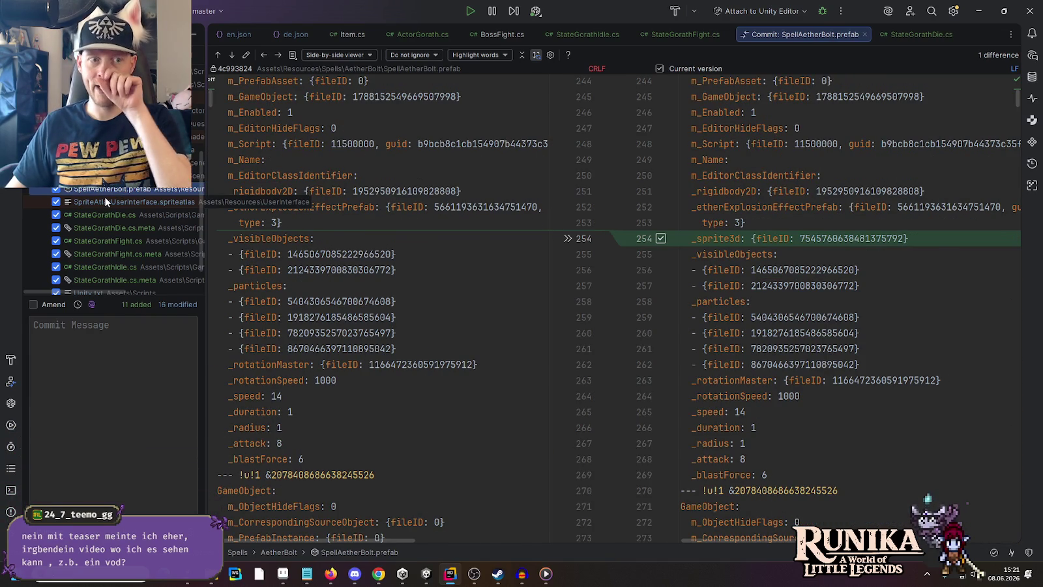
{"action": "left_click", "coordinate": [104, 202]}
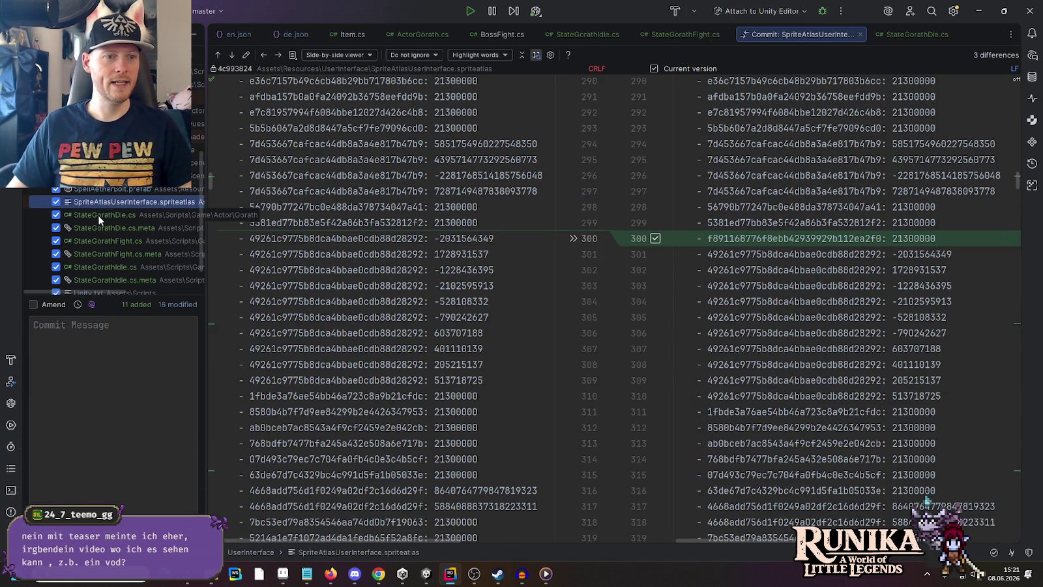
{"action": "left_click", "coordinate": [99, 217]}
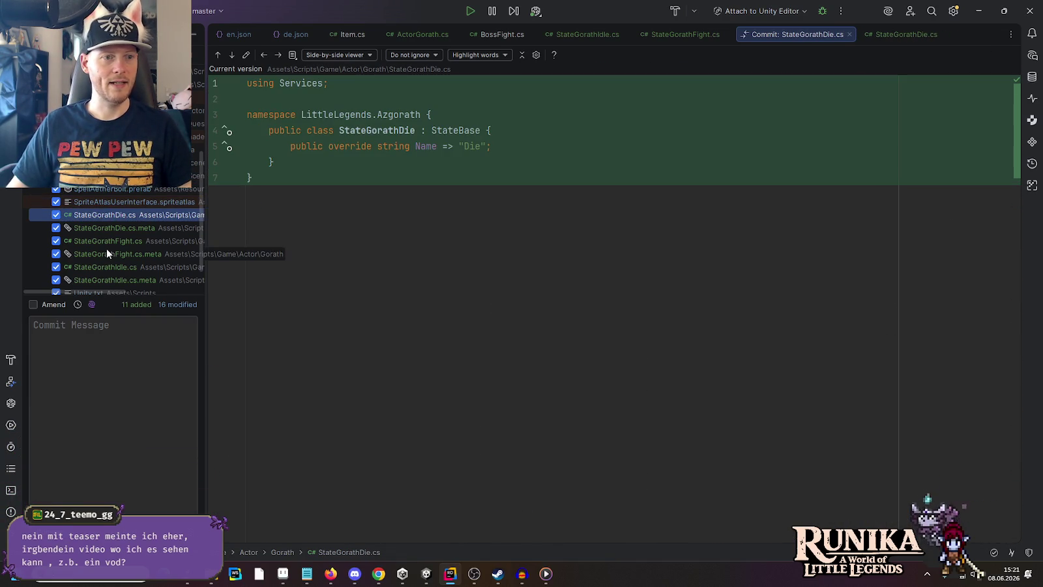
{"action": "scroll", "coordinate": [107, 249], "scroll_direction": "down", "scroll_amount": 3}
{"action": "left_click", "coordinate": [108, 214]}
{"action": "left_click", "coordinate": [109, 202]}
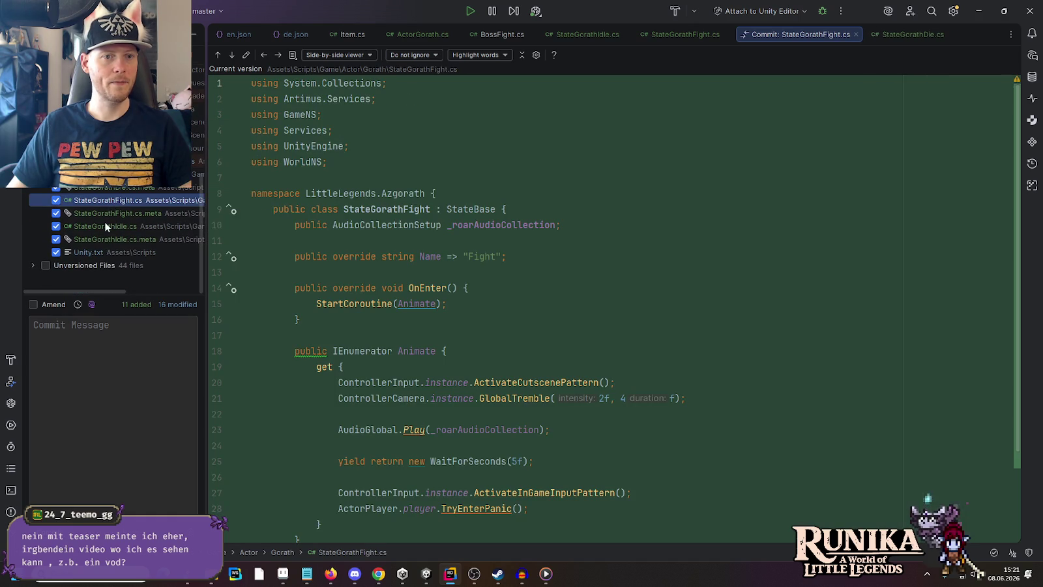
{"action": "left_click", "coordinate": [105, 227]}
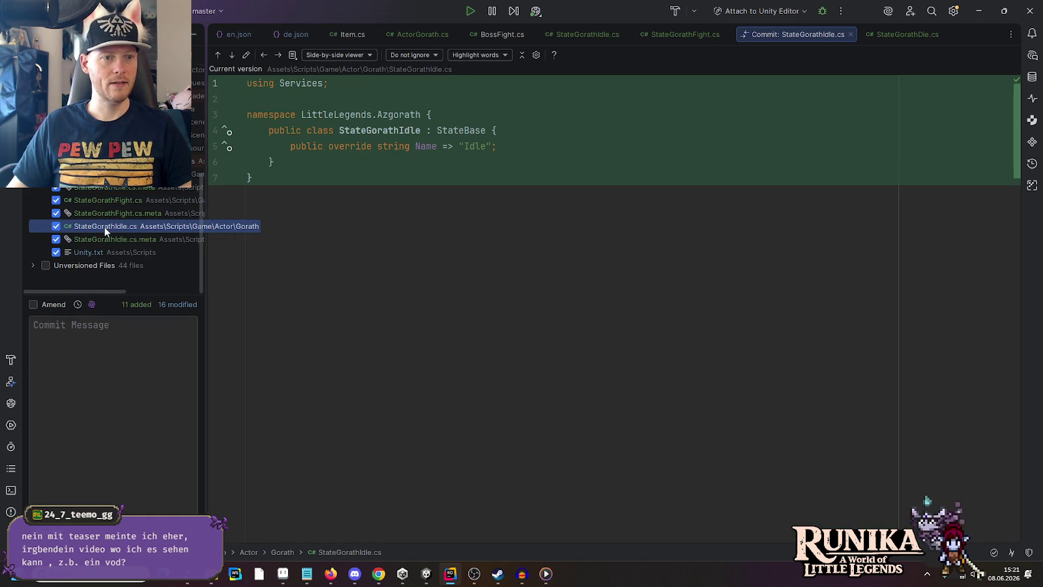
{"action": "left_click", "coordinate": [100, 241]}
{"action": "left_click", "coordinate": [97, 251]}
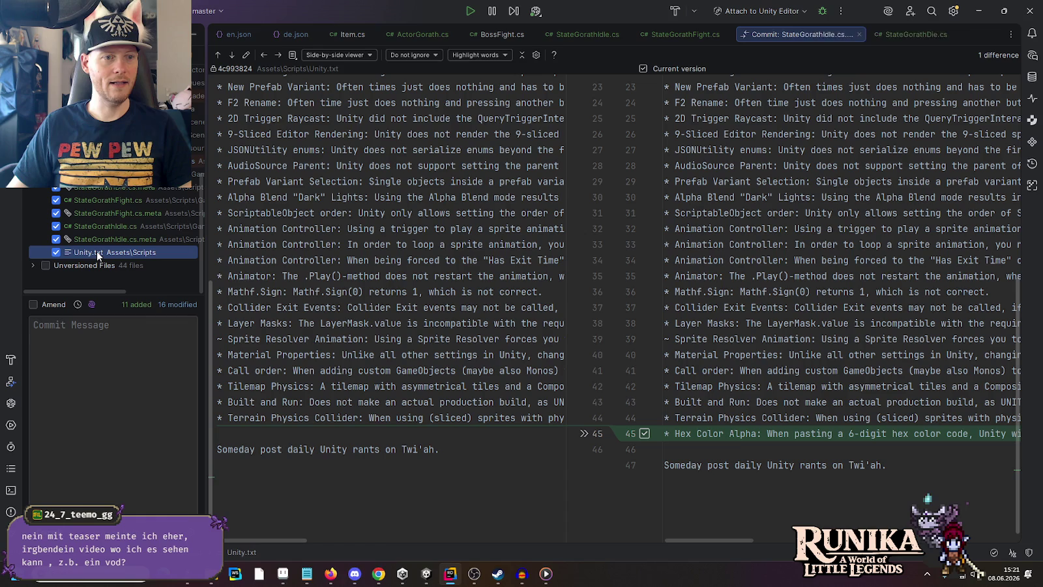
{"action": "left_click", "coordinate": [33, 265]}
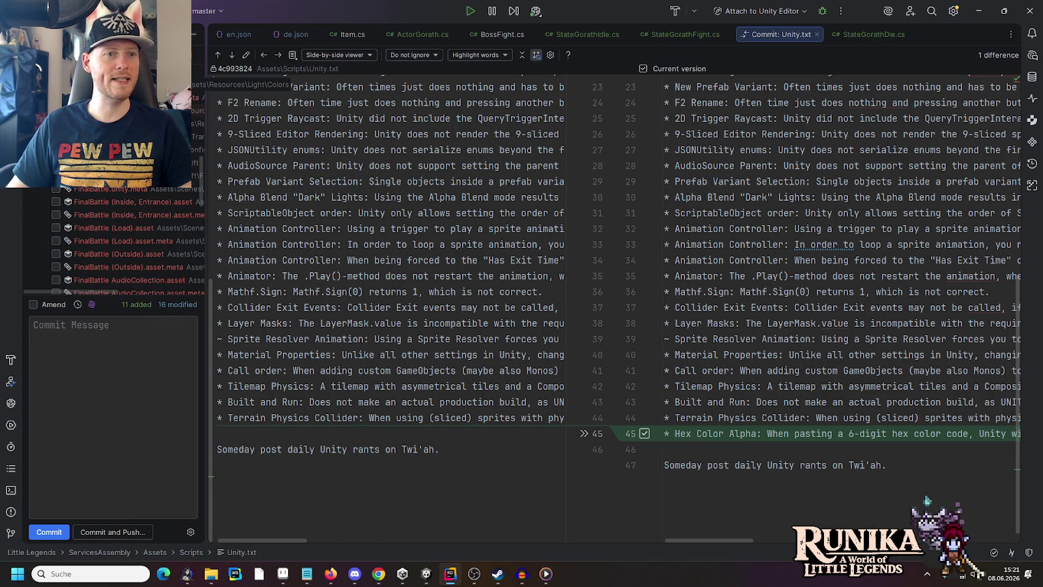
- Include DaylightColors Dark (Rift), EditorIconCamera.png and the FinalBattle scene and assets with their .meta files
{"action": "left_click", "coordinate": [114, 176]}
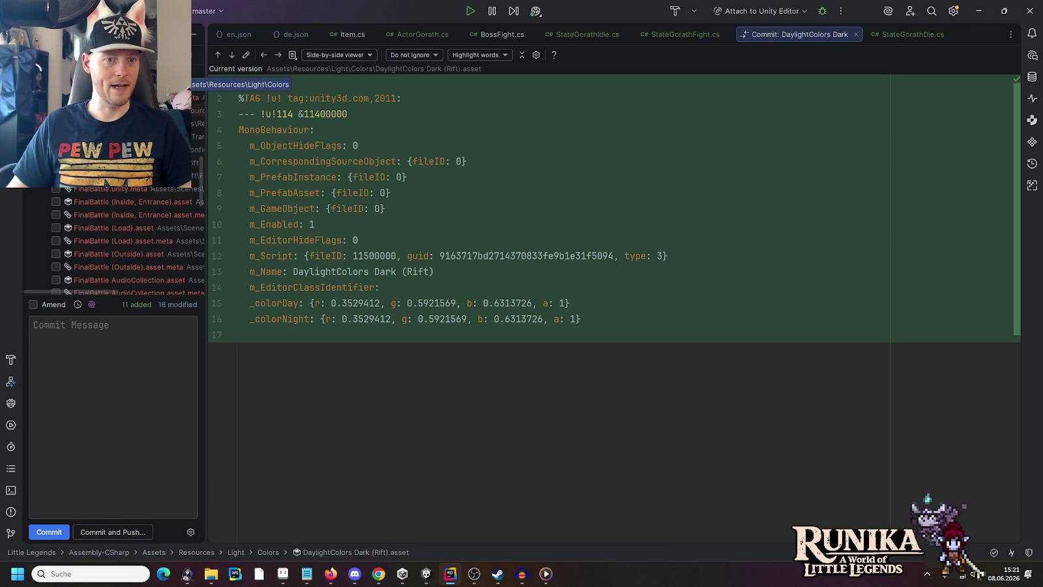
{"action": "left_click", "coordinate": [56, 97]}
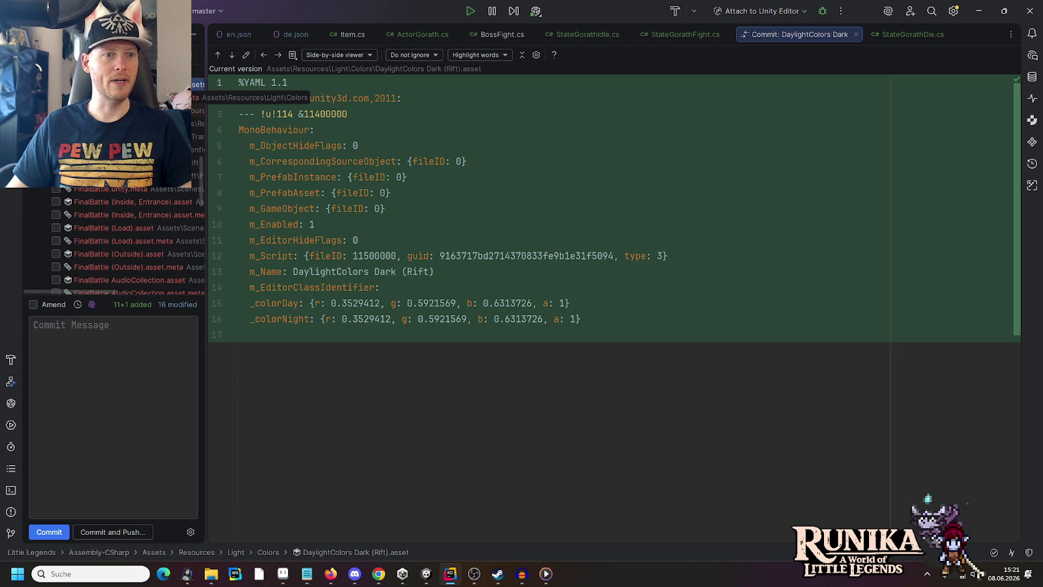
{"action": "left_click", "coordinate": [56, 111]}
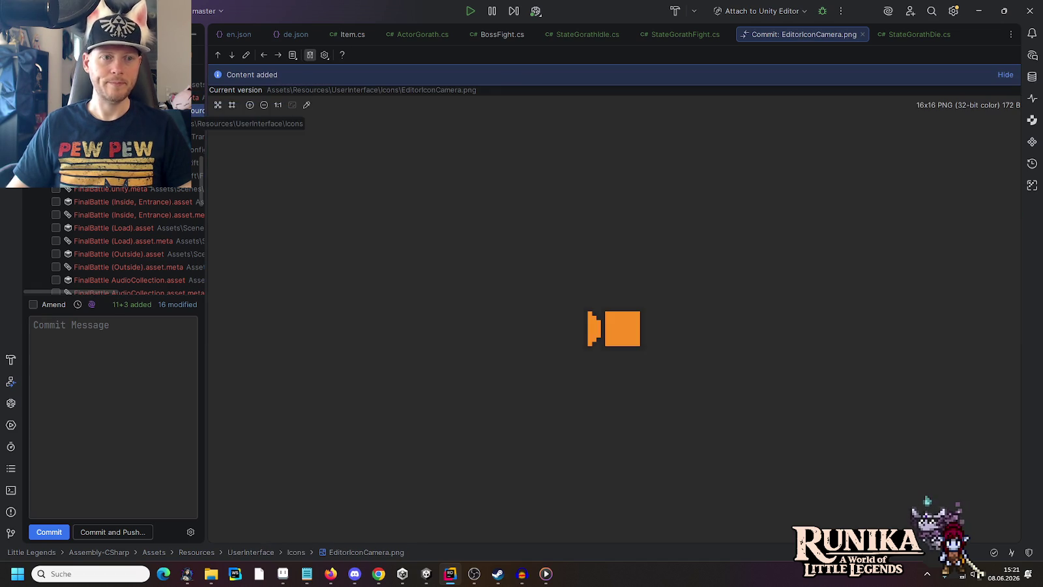
{"action": "left_click", "coordinate": [56, 124]}
{"action": "left_click", "coordinate": [57, 176]}
{"action": "left_click", "coordinate": [56, 188]}
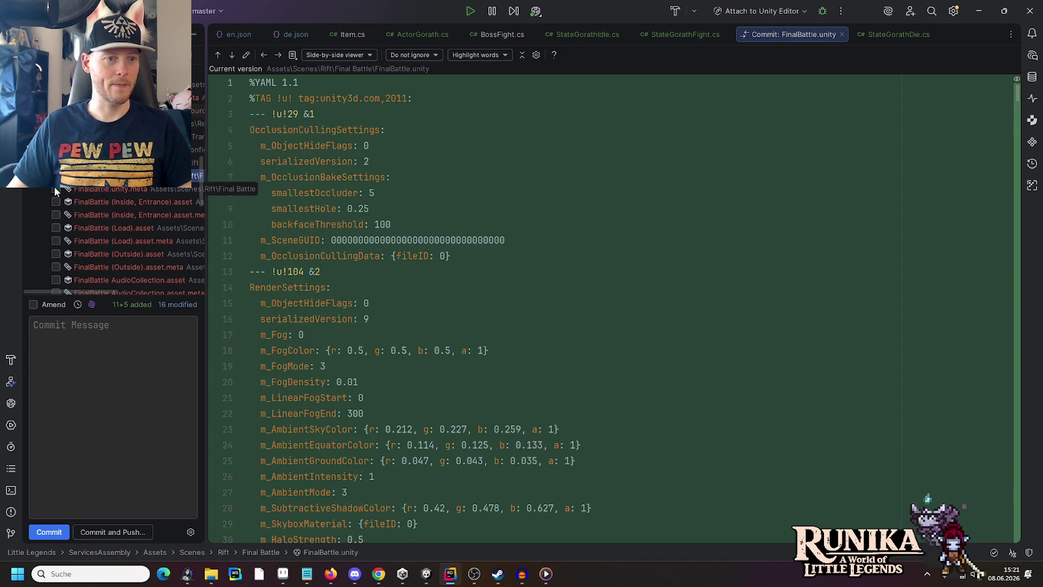
{"action": "left_click", "coordinate": [56, 201]}
{"action": "left_click", "coordinate": [56, 214]}
{"action": "left_click", "coordinate": [56, 227]}
{"action": "left_click", "coordinate": [56, 240]}
{"action": "left_click", "coordinate": [56, 254]}
{"action": "left_click", "coordinate": [56, 267]}
- Include Gorath.asset, Gorath.png, the Gorath folder meta and Gorath.prefab, with their .meta files
{"action": "scroll", "coordinate": [118, 215], "scroll_direction": "down", "scroll_amount": 5}
{"action": "scroll", "coordinate": [114, 228], "scroll_direction": "down", "scroll_amount": 3}
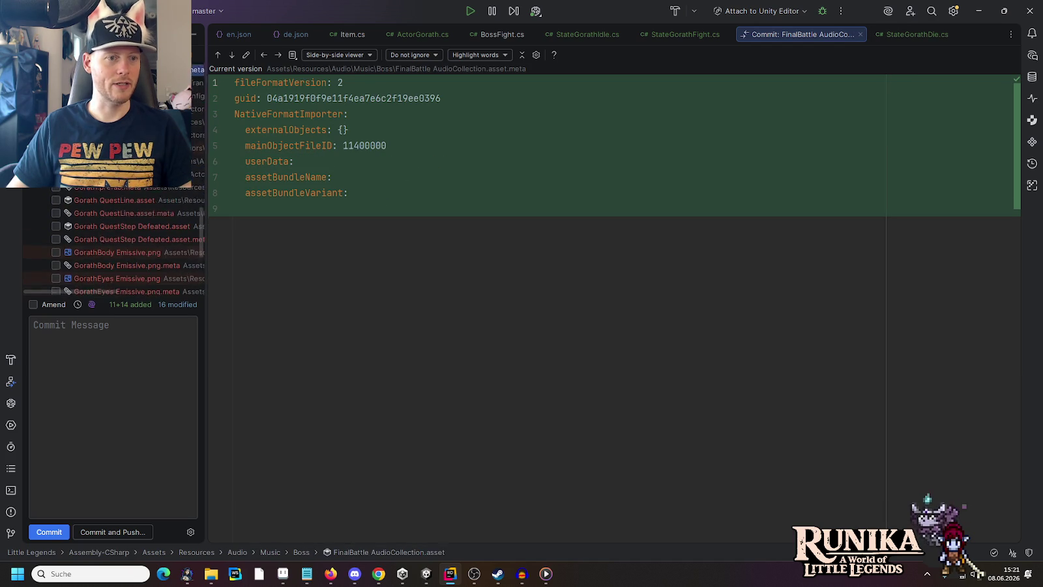
{"action": "left_click", "coordinate": [104, 136]}
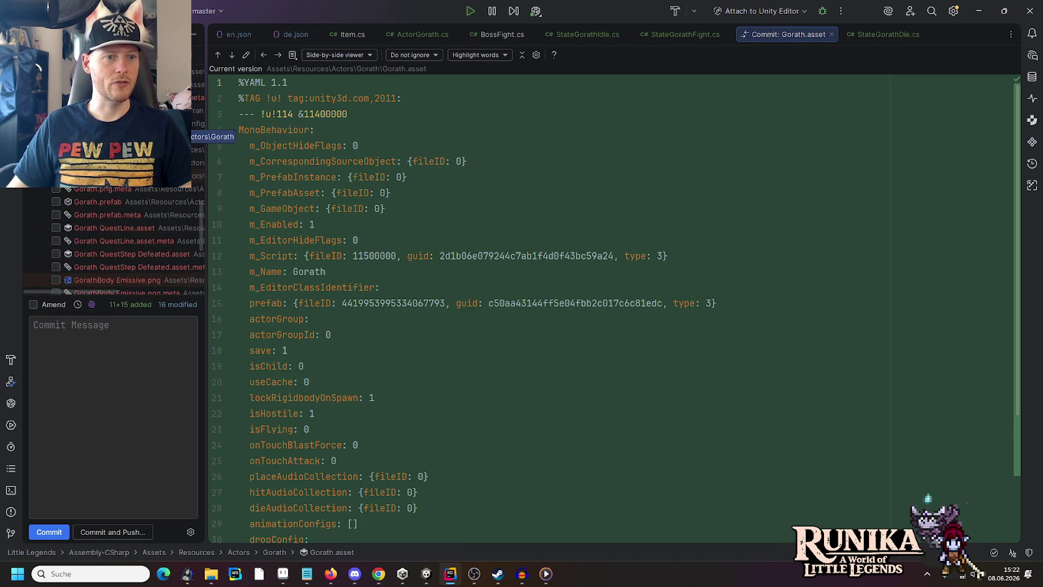
{"action": "left_click", "coordinate": [104, 149]}
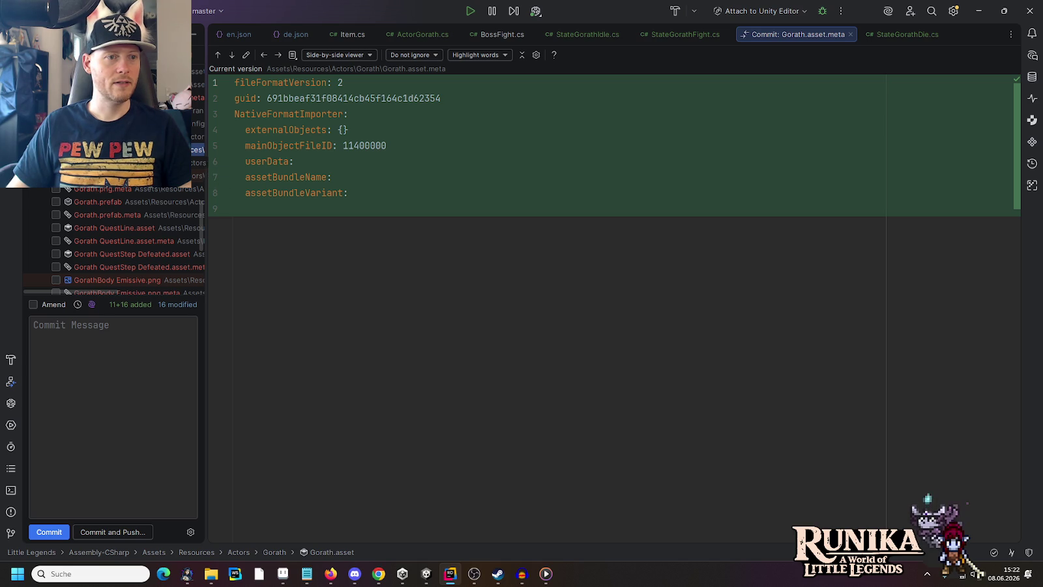
{"action": "left_click", "coordinate": [104, 175]}
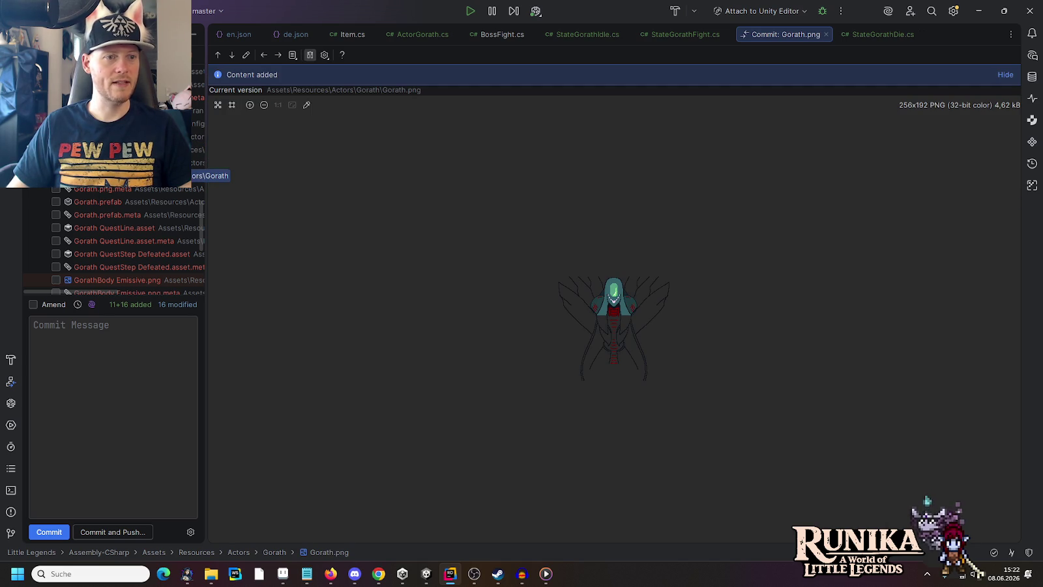
{"action": "left_click", "coordinate": [88, 189]}
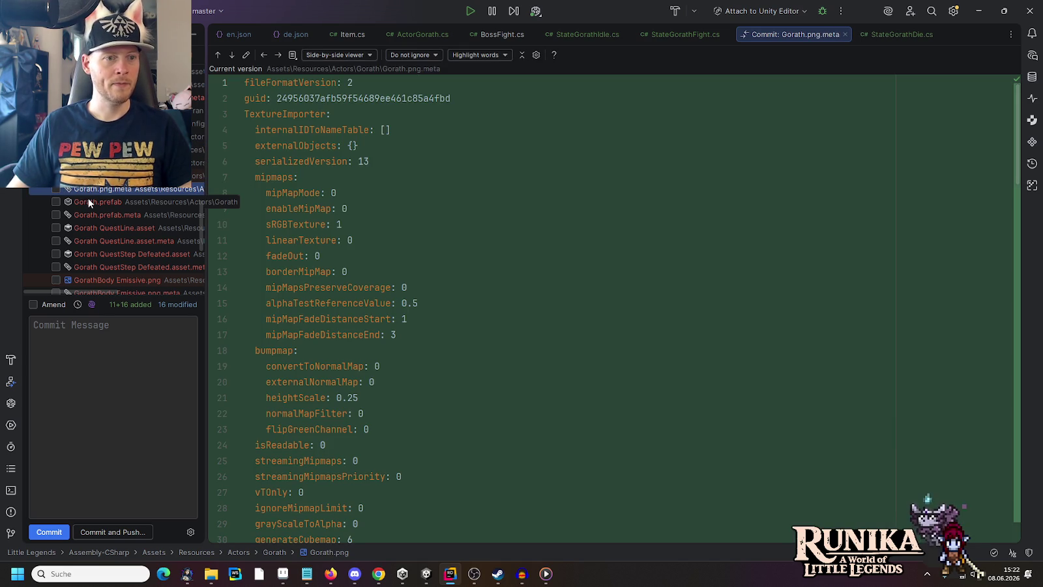
{"action": "left_click", "coordinate": [98, 162]}
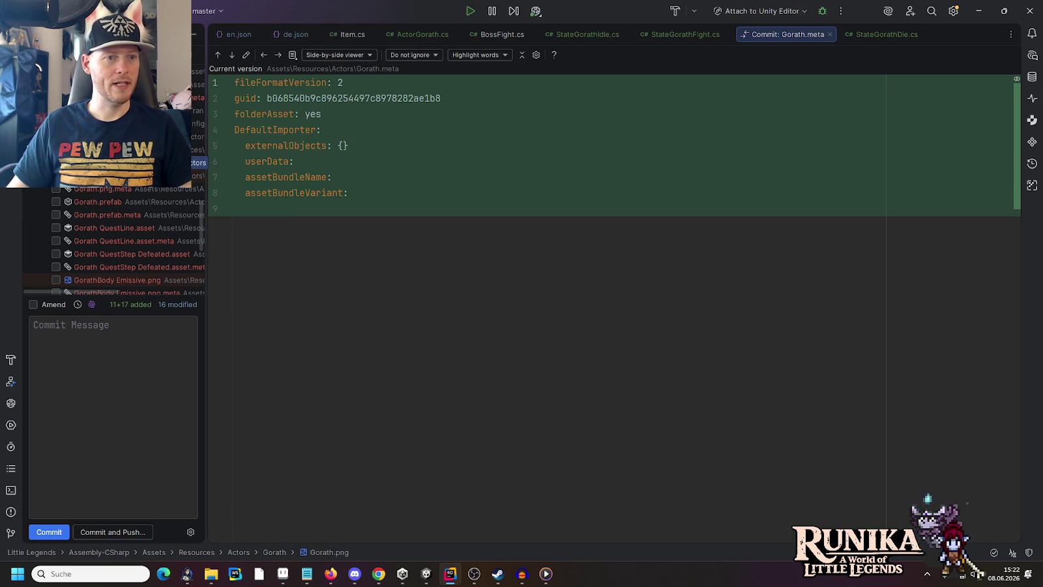
{"action": "left_click", "coordinate": [89, 202]}
{"action": "left_click", "coordinate": [55, 202]}
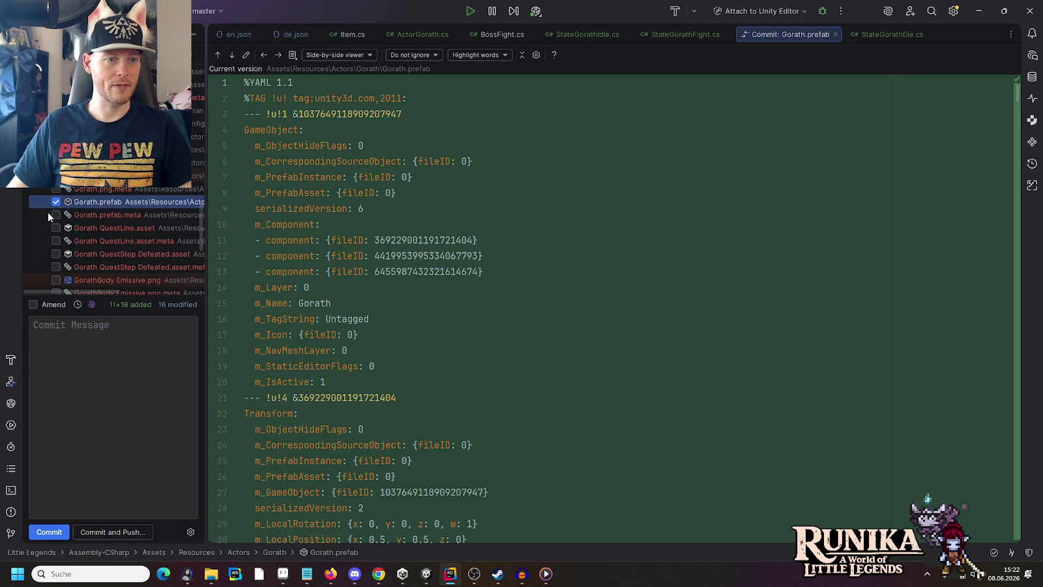
{"action": "left_click", "coordinate": [56, 215]}
{"action": "scroll", "coordinate": [52, 208], "scroll_direction": "down", "scroll_amount": 1}
- Include Gorath QuestLine and QuestStep Defeated assets with metas, and review the GorathEyes Emissive textures
{"action": "left_click", "coordinate": [55, 189]}
{"action": "left_click", "coordinate": [56, 202]}
{"action": "left_click", "coordinate": [55, 215]}
{"action": "left_click", "coordinate": [55, 228]}
{"action": "scroll", "coordinate": [79, 195], "scroll_direction": "down", "scroll_amount": 3}
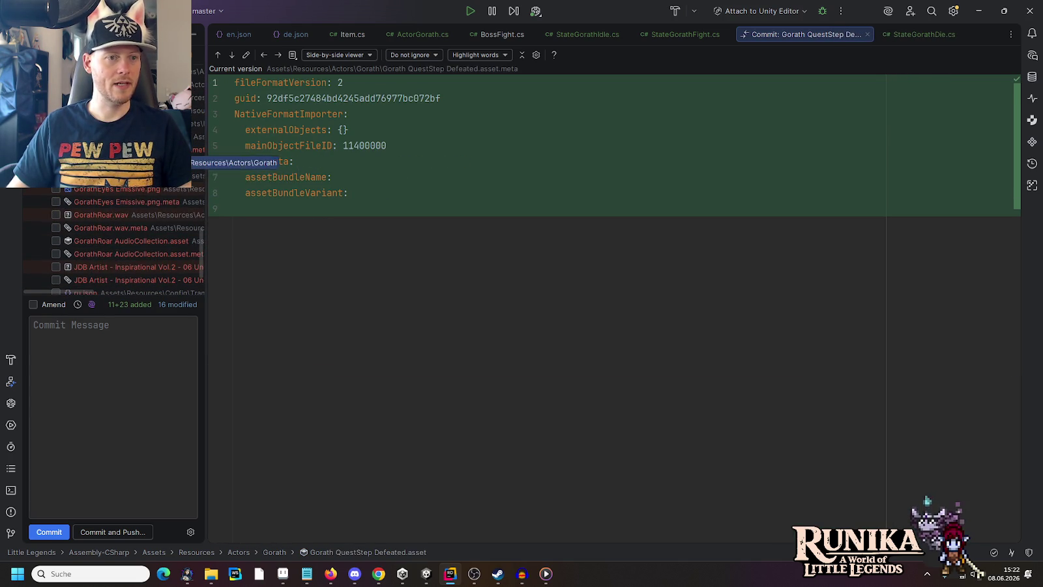
{"action": "left_click", "coordinate": [93, 175]}
{"action": "left_click", "coordinate": [93, 188]}
{"action": "left_click", "coordinate": [92, 201]}
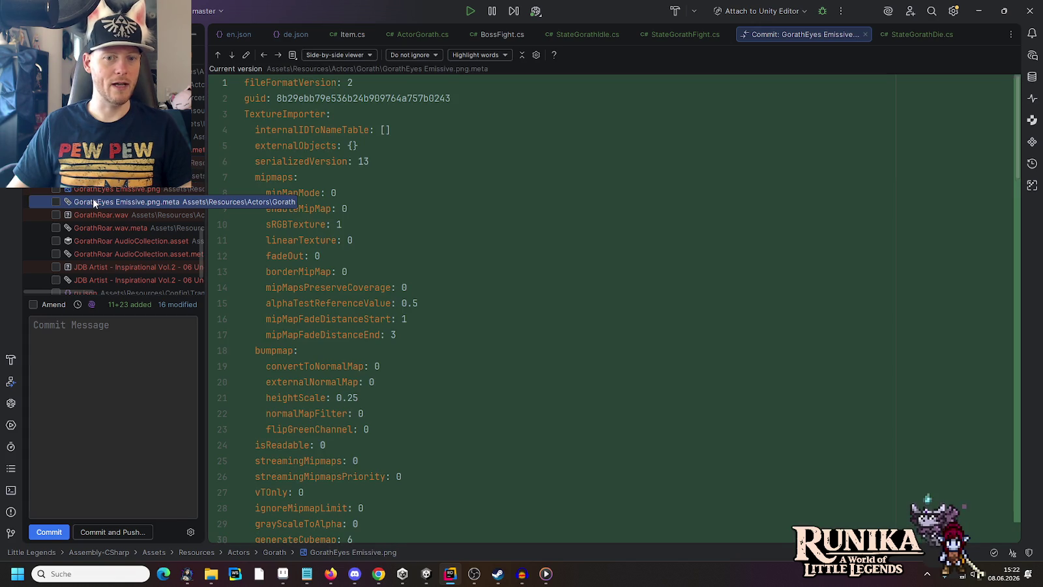
- Include GorathRoar.wav, its AudioCollection, the JDB Artist boss track and Scene Core Static (Rift, Dark).prefab
{"action": "left_click", "coordinate": [55, 215]}
{"action": "left_click", "coordinate": [56, 227]}
{"action": "left_click", "coordinate": [55, 240]}
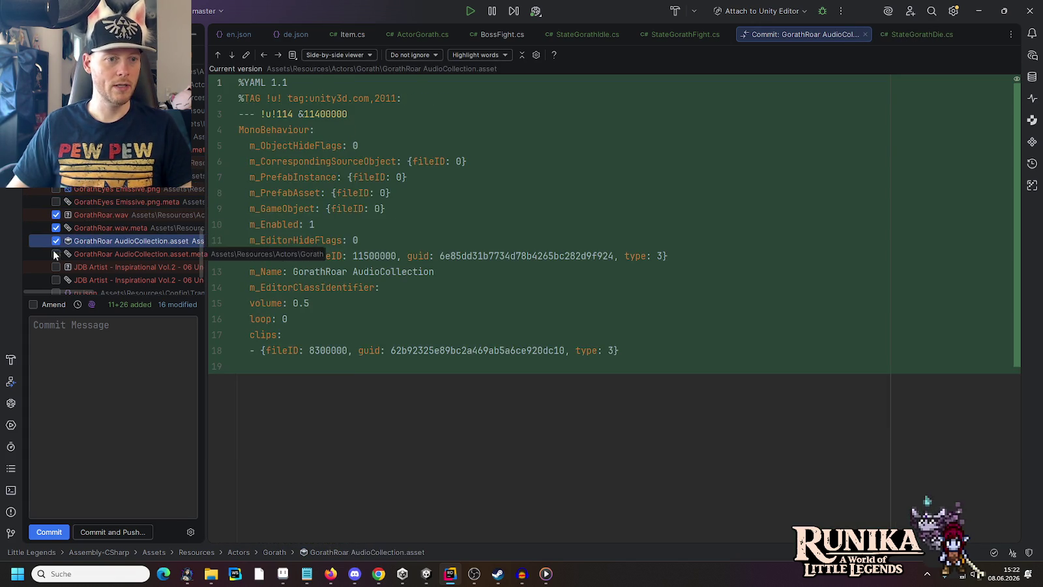
{"action": "left_click", "coordinate": [55, 254]}
{"action": "scroll", "coordinate": [56, 255], "scroll_direction": "down", "scroll_amount": 2}
{"action": "left_click", "coordinate": [57, 200]}
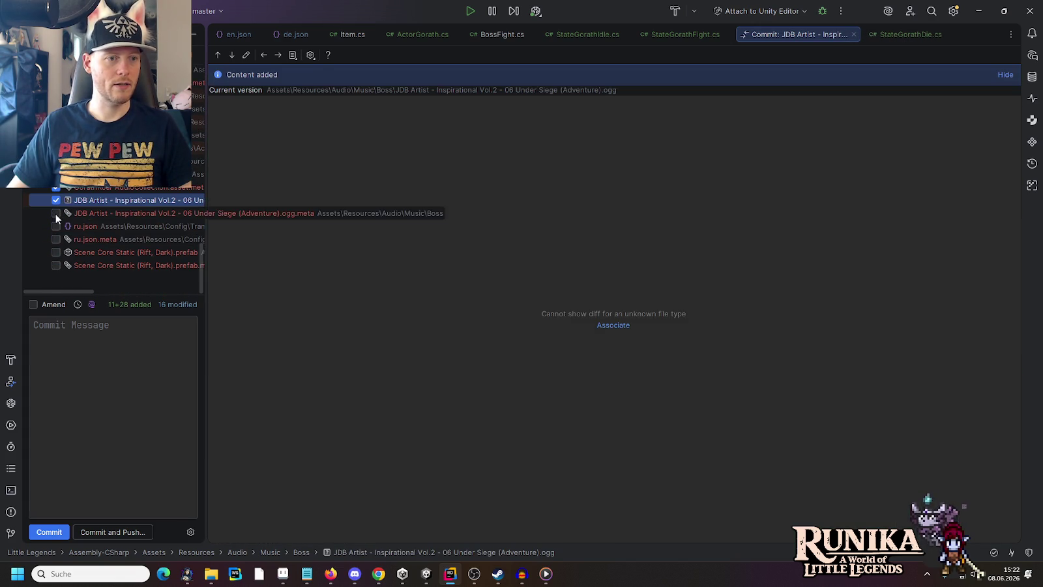
{"action": "left_click", "coordinate": [56, 214]}
{"action": "left_click", "coordinate": [56, 253]}
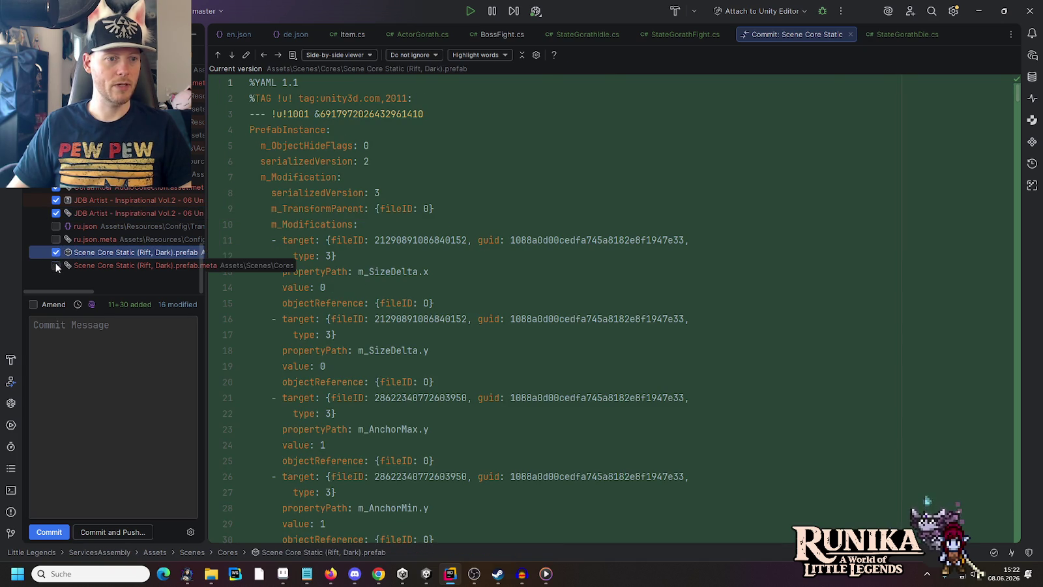
{"action": "left_click", "coordinate": [56, 266]}
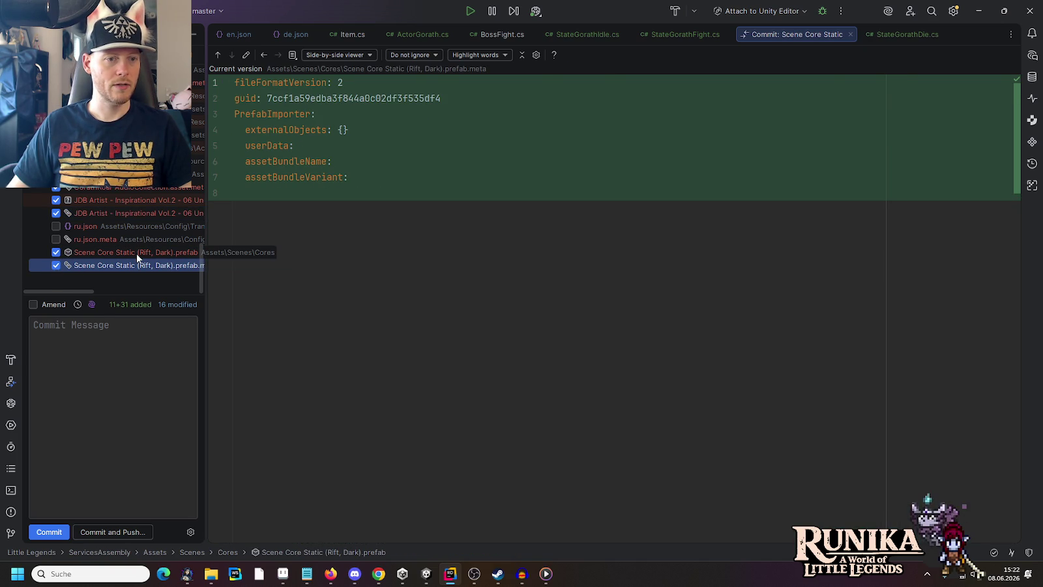
{"action": "left_click", "coordinate": [124, 329]}
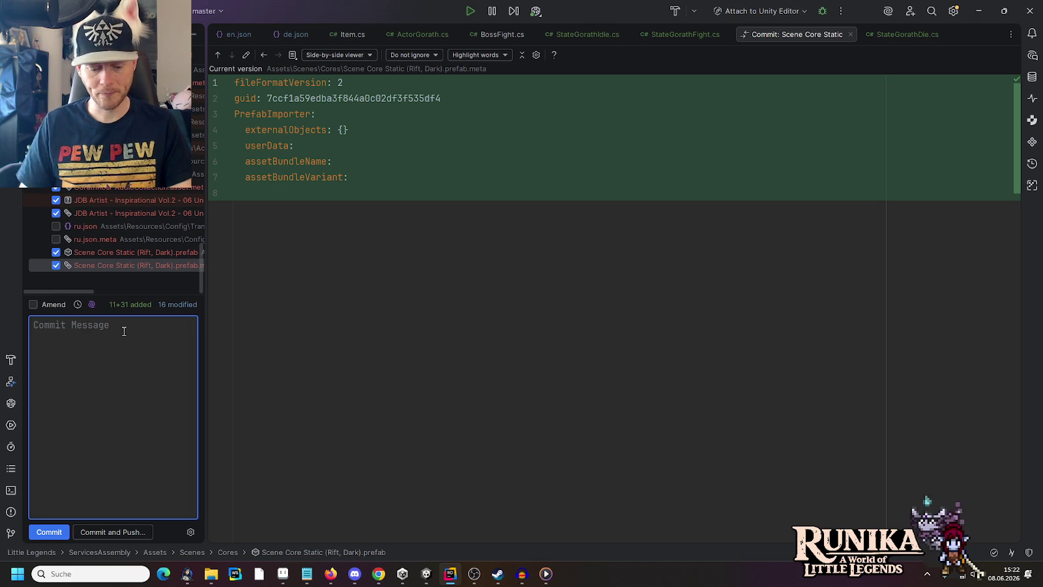
- Write the commit message "Adds basic Go'rath implementation (WIP)." and start Commit and Push
{"action": "type", "text": "Adds "}
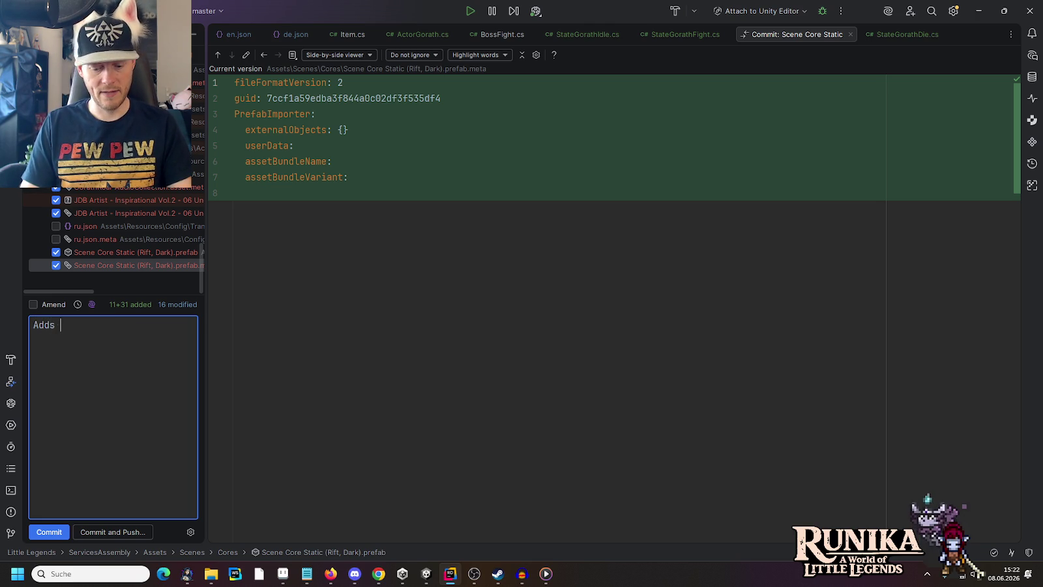
{"action": "type", "text": "c"}
{"action": "key", "text": "BackSpace"}
{"action": "type", "text": "basic G"}
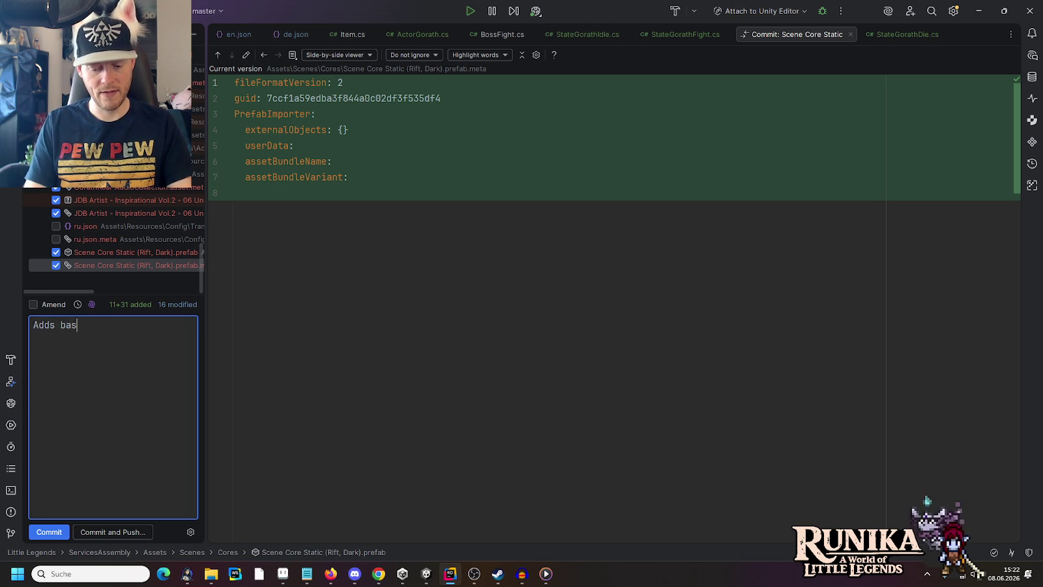
{"action": "type", "text": "o'rath"}
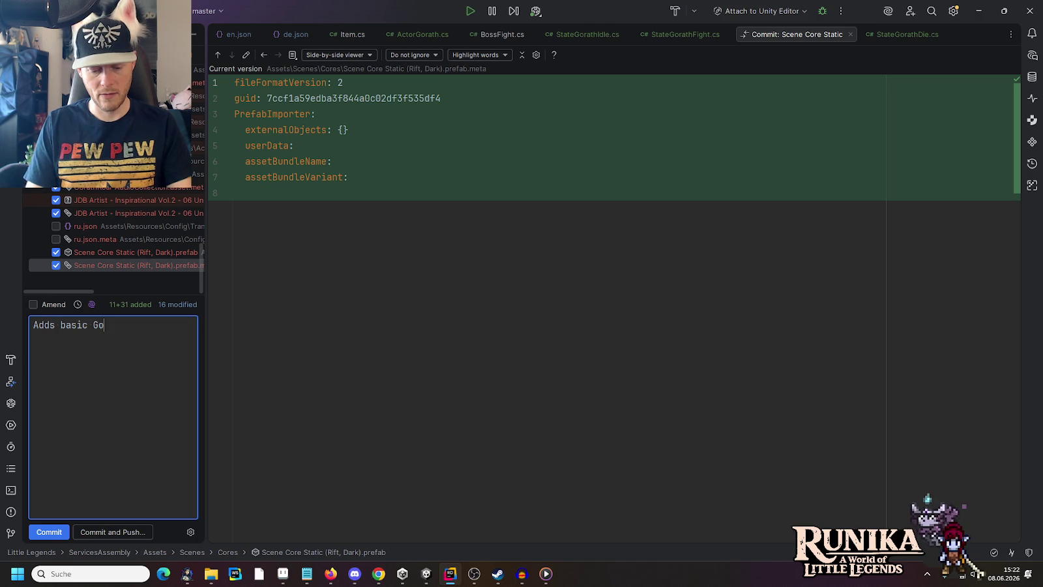
{"action": "left_click", "coordinate": [109, 325]}
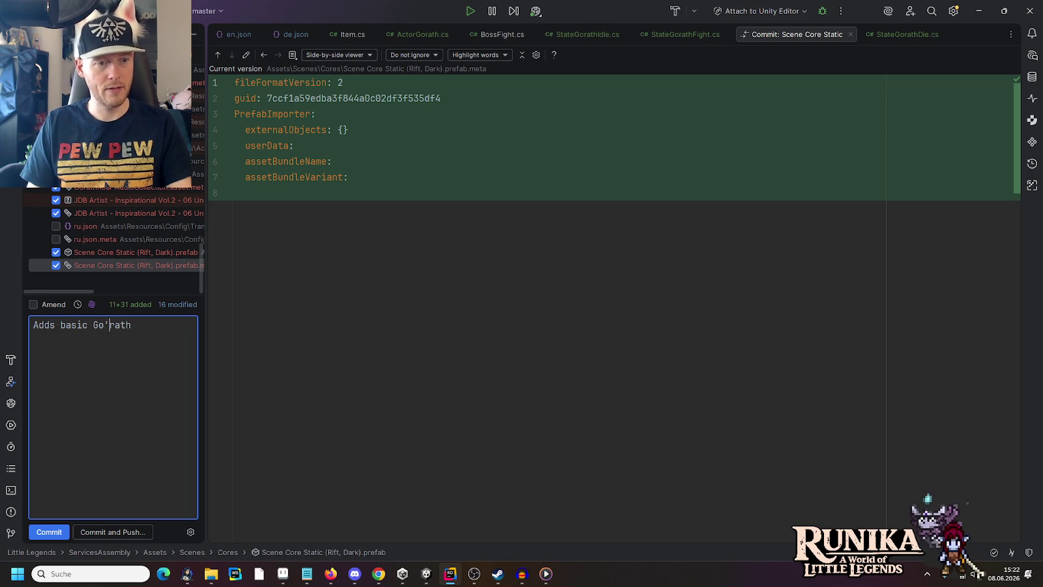
{"action": "type", "text": " impleme"}
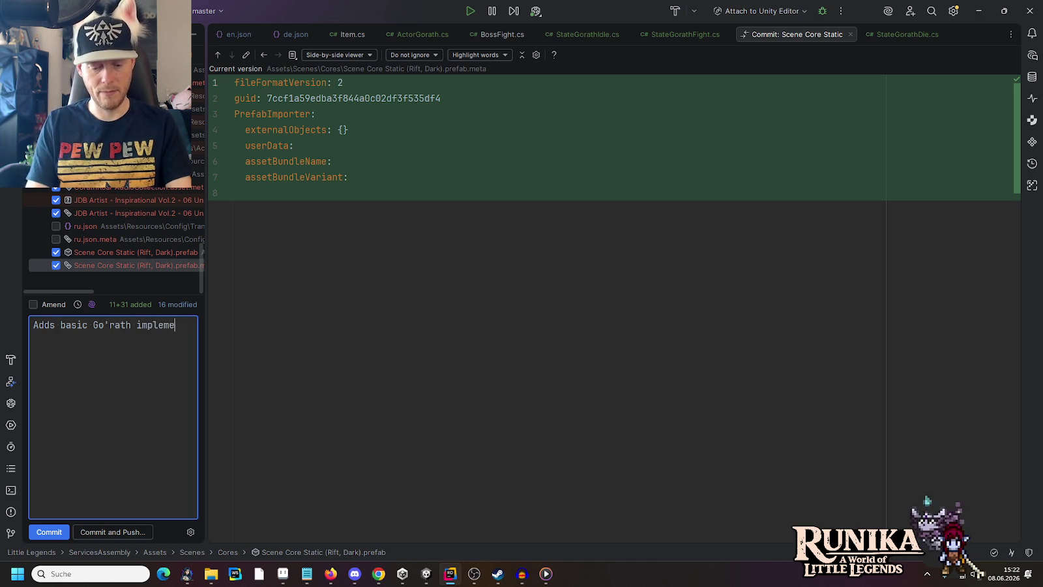
{"action": "type", "text": "ntation (WIP)."}
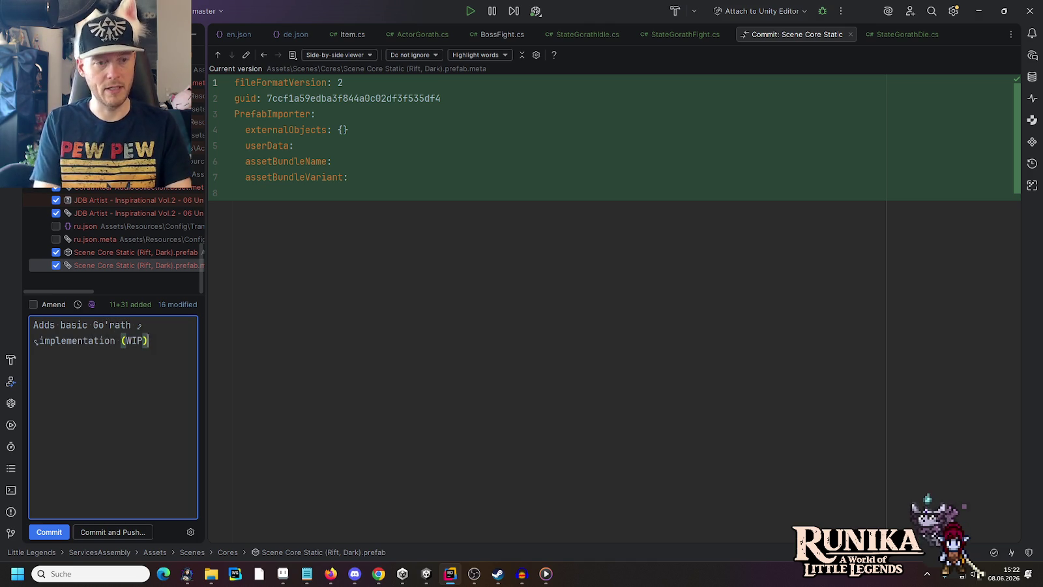
{"action": "left_click", "coordinate": [124, 530]}
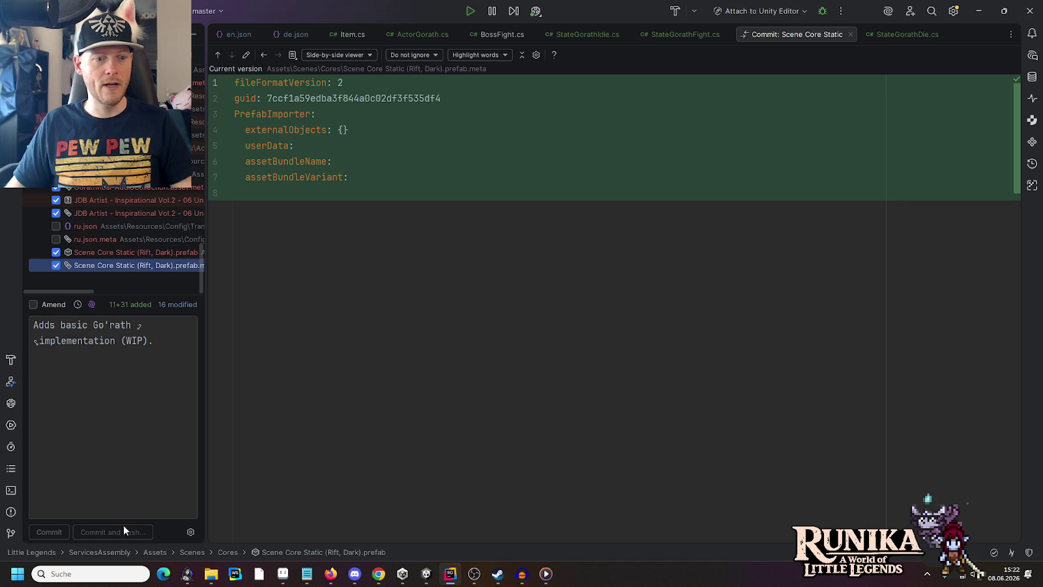
{"action": "left_click", "coordinate": [551, 300]}
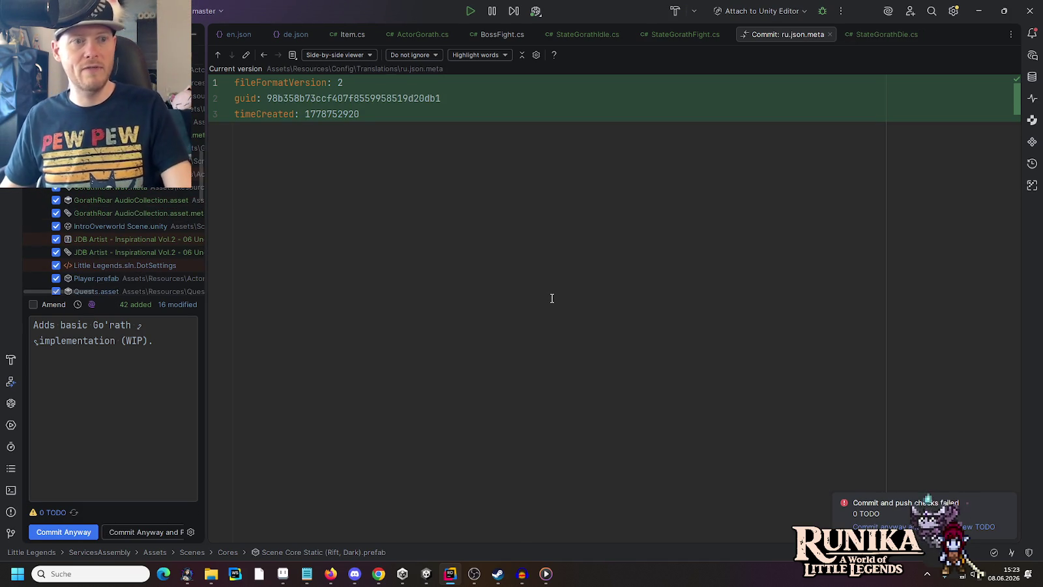
- Commit despite the failed checks, push to origin/master, and switch to Unity
{"action": "left_click", "coordinate": [119, 532]}
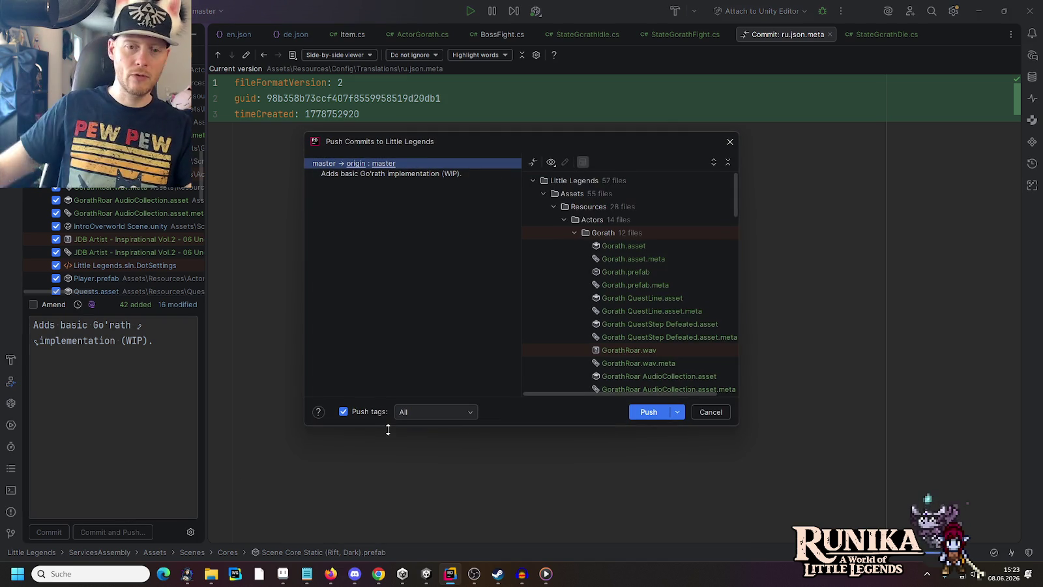
{"action": "left_click", "coordinate": [647, 409]}
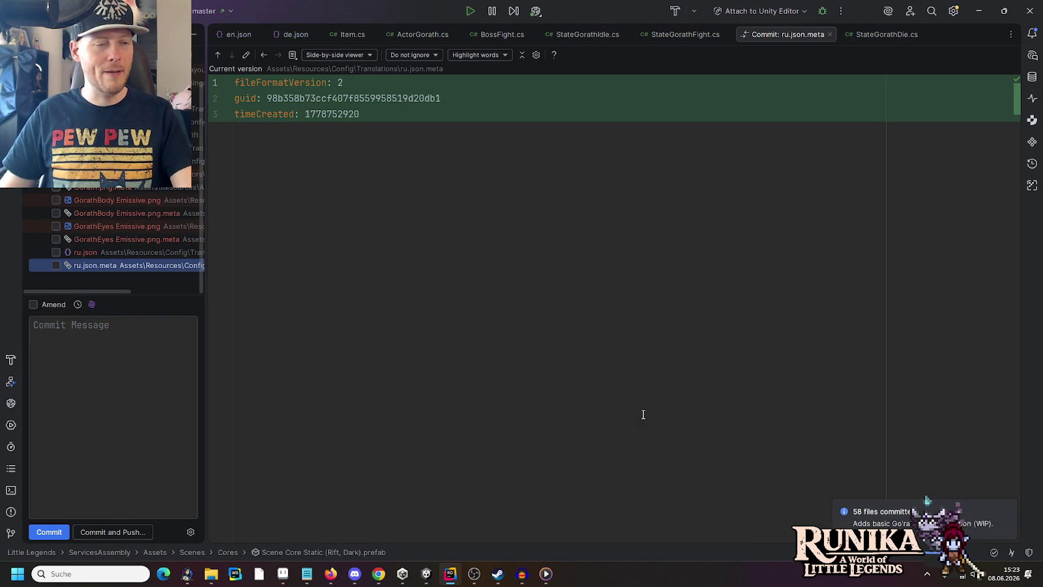
{"action": "left_click", "coordinate": [978, 15]}
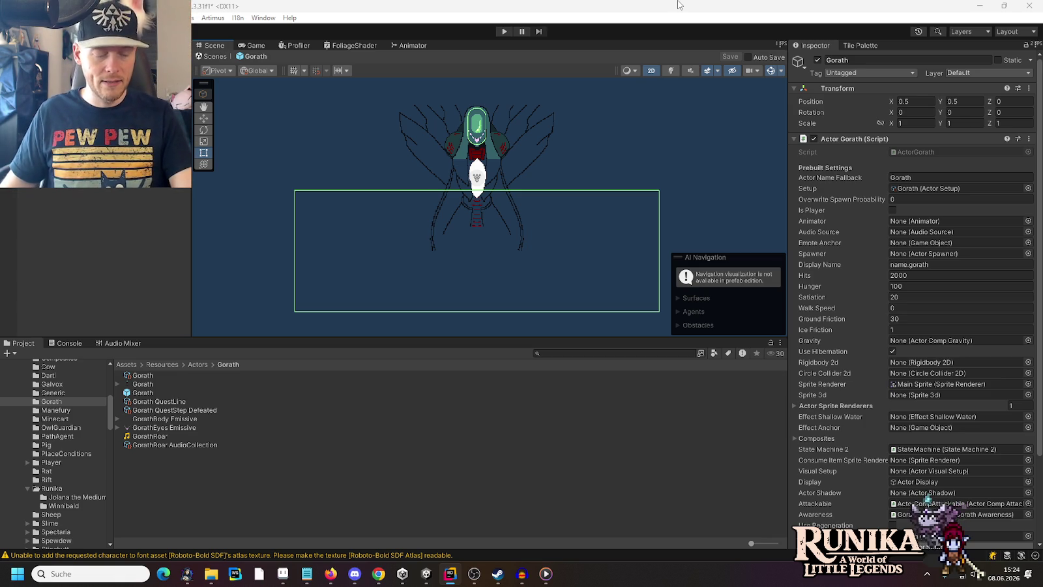
- Launch Godot from the Start menu and open the Starbattle project from the Project Manager
{"action": "key", "text": "super"}
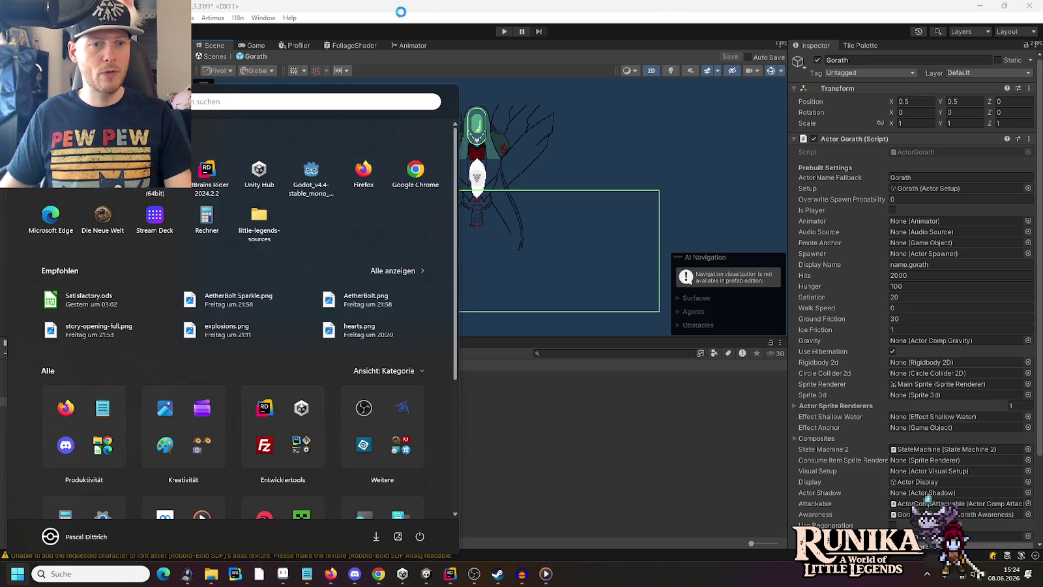
{"action": "left_click", "coordinate": [298, 189]}
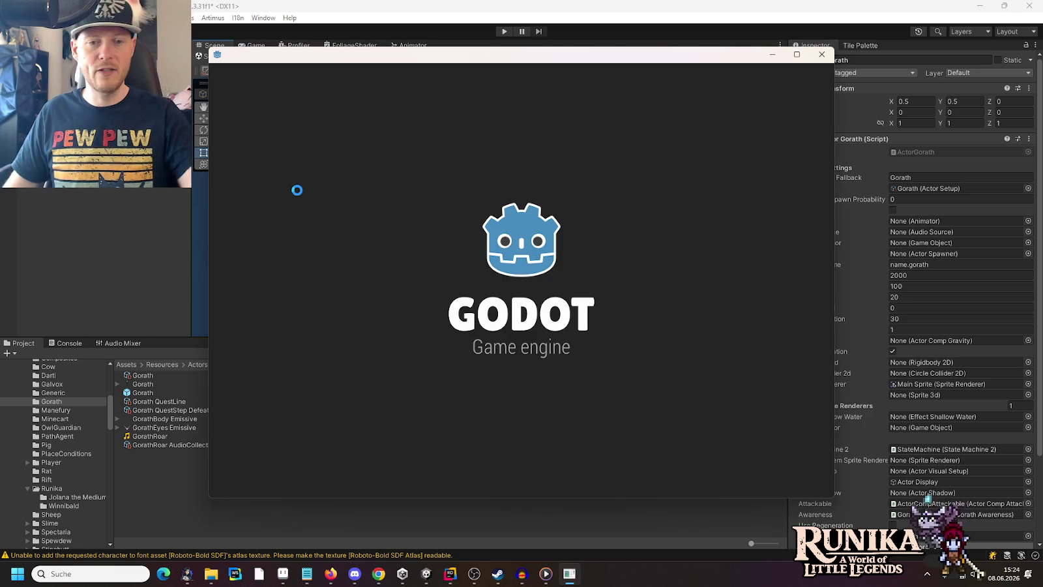
{"action": "left_click", "coordinate": [478, 138]}
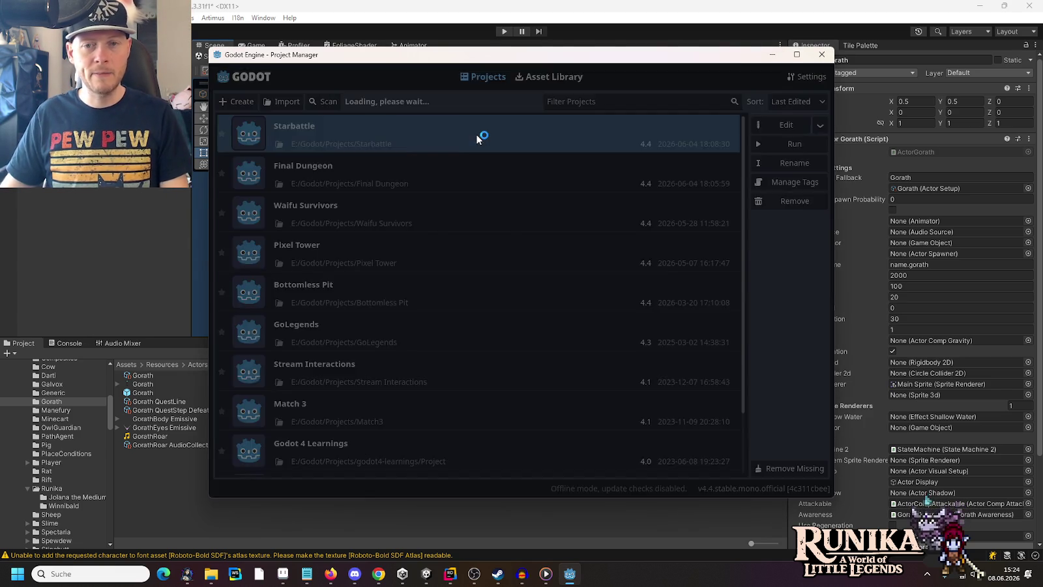
{"action": "double_click", "coordinate": [477, 137]}
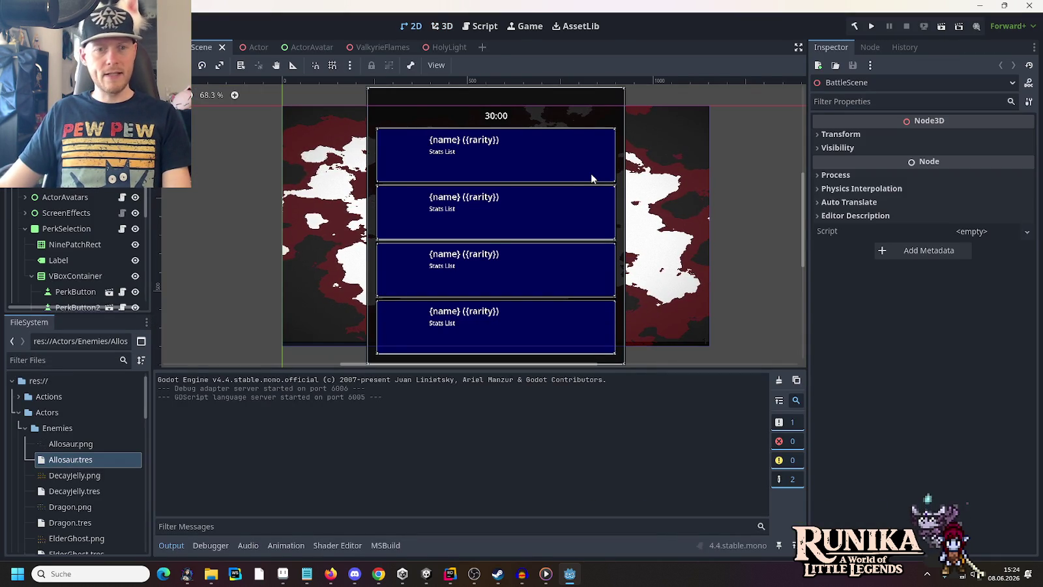
{"action": "key", "text": "ctrl+s"}
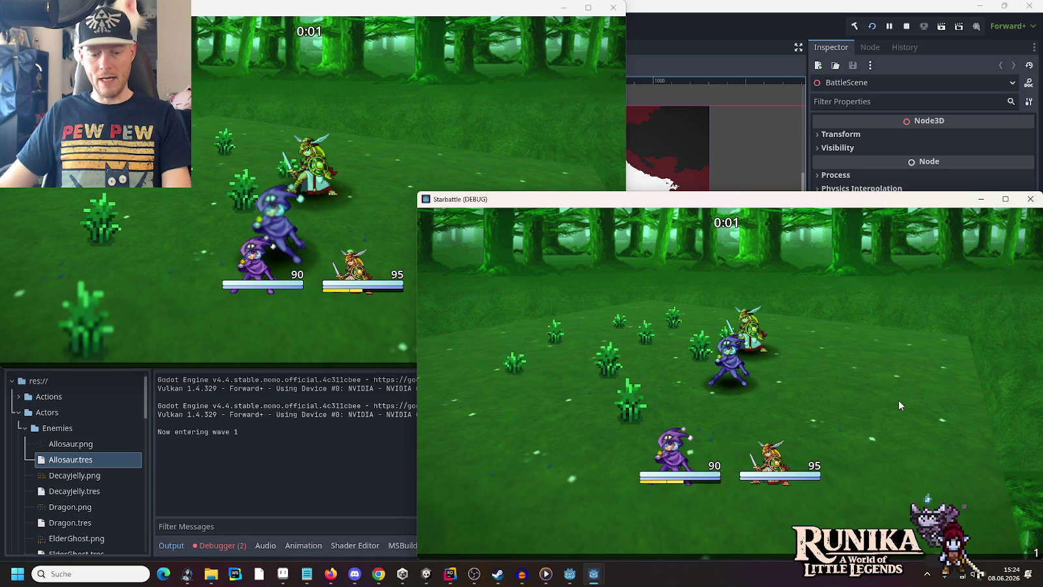
{"action": "left_click", "coordinate": [336, 234]}
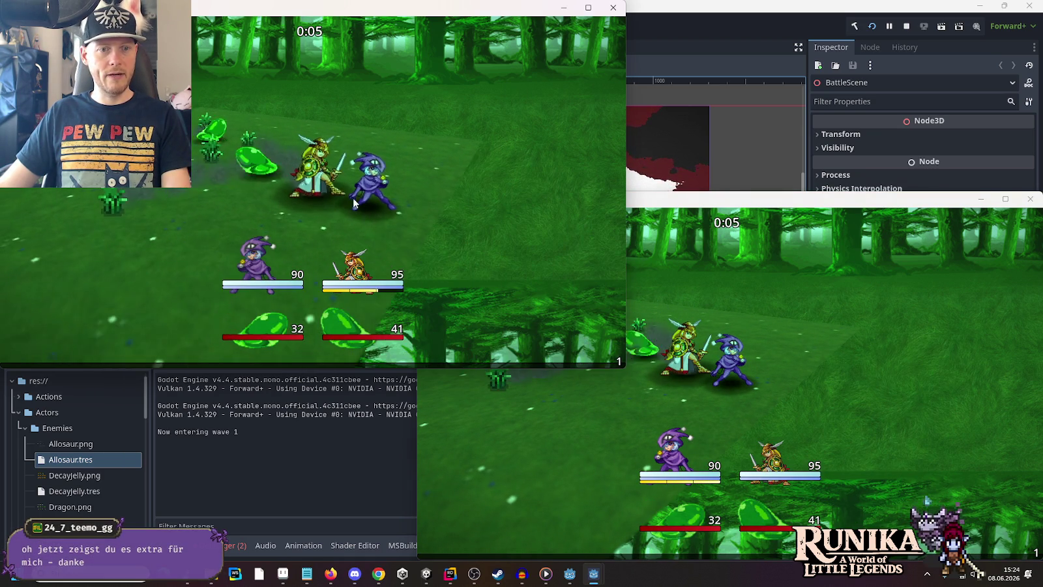
{"action": "left_click", "coordinate": [860, 375]}
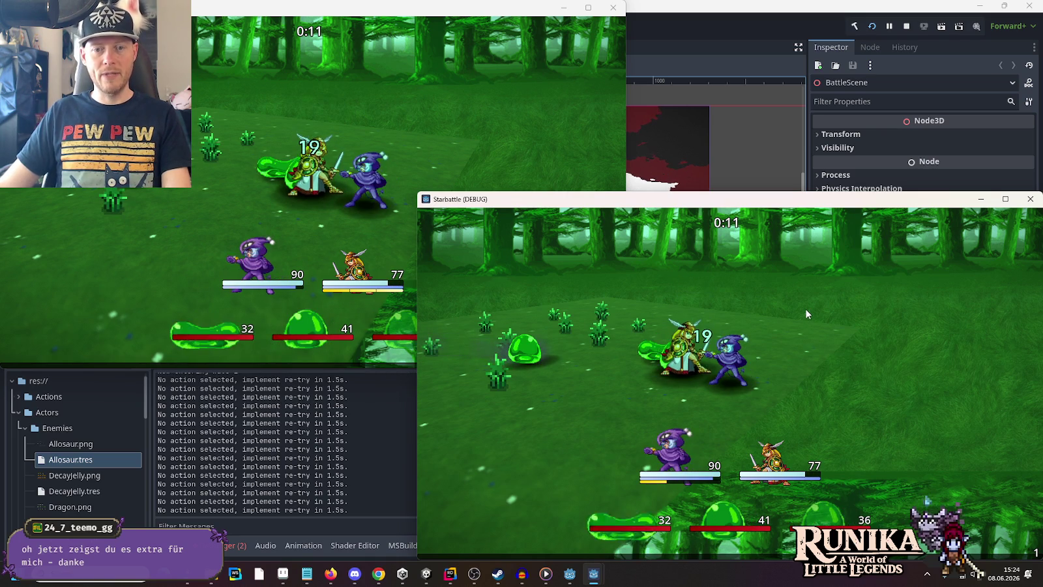
{"action": "left_click", "coordinate": [305, 297]}
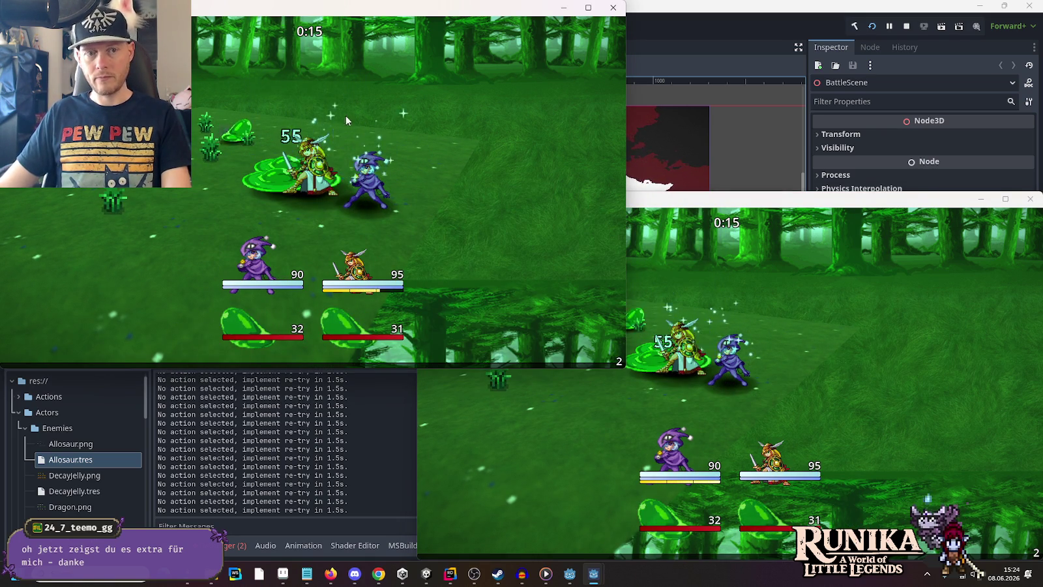
{"action": "left_click", "coordinate": [849, 460]}
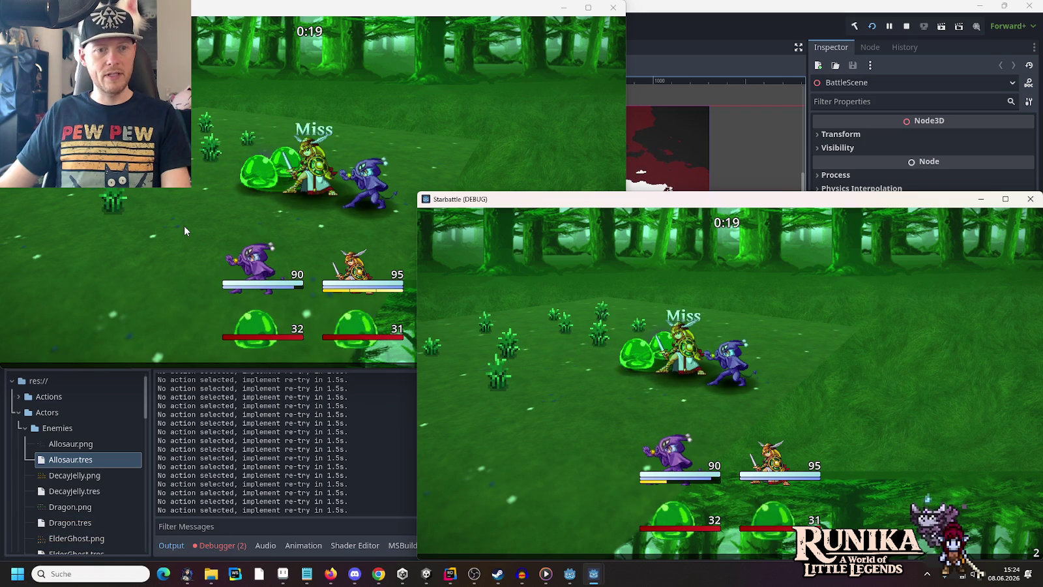
{"action": "left_click", "coordinate": [184, 225]}
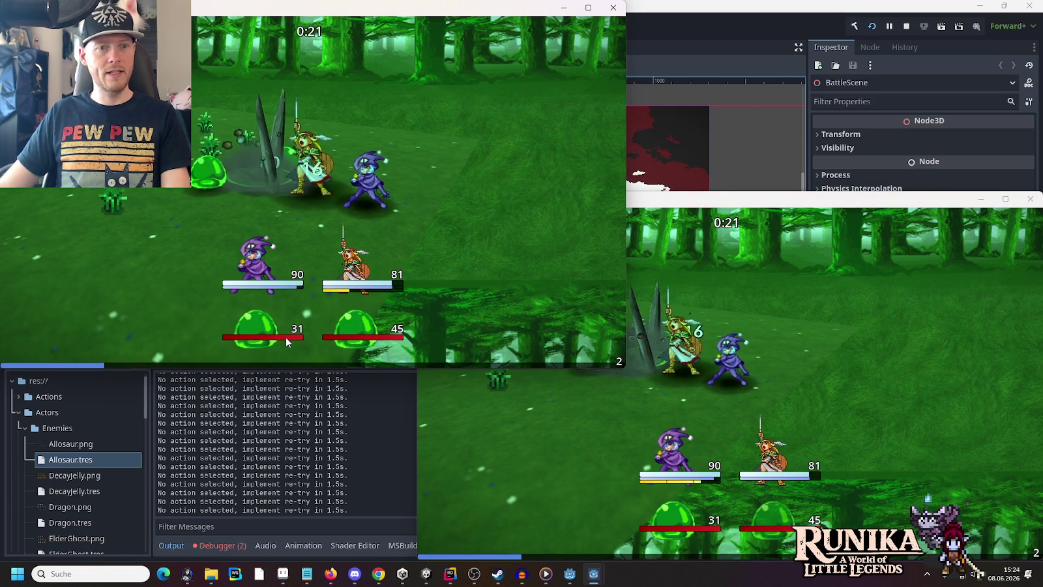
{"action": "left_click", "coordinate": [525, 386]}
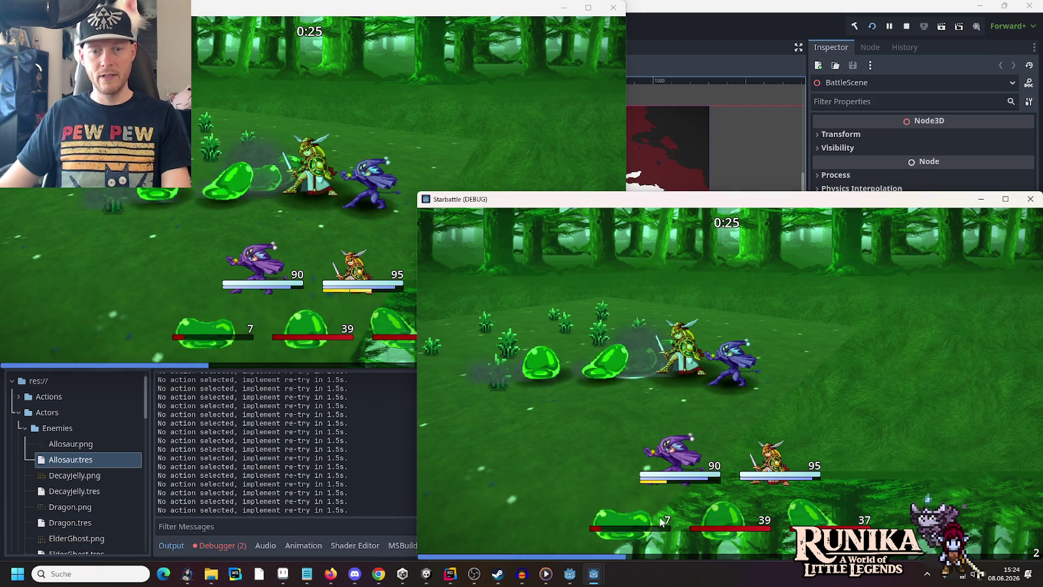
{"action": "left_click", "coordinate": [329, 209]}
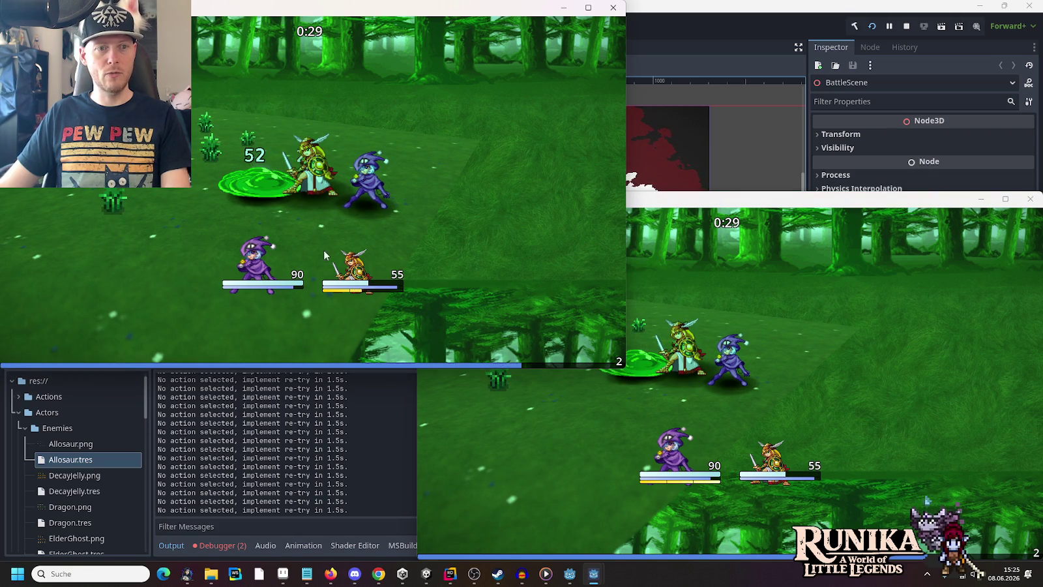
{"action": "left_click", "coordinate": [838, 458]}
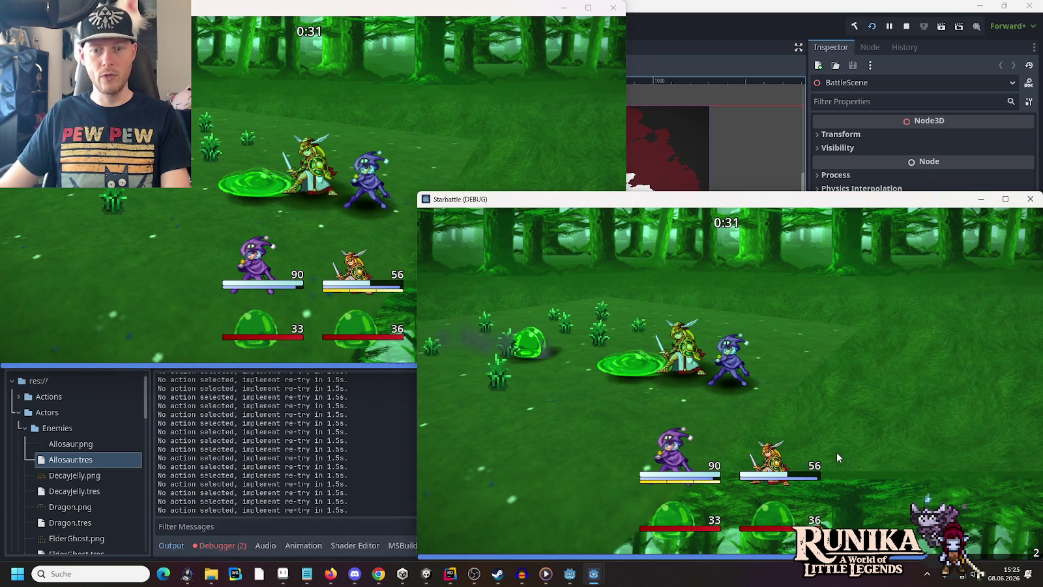
{"action": "left_click", "coordinate": [220, 189]}
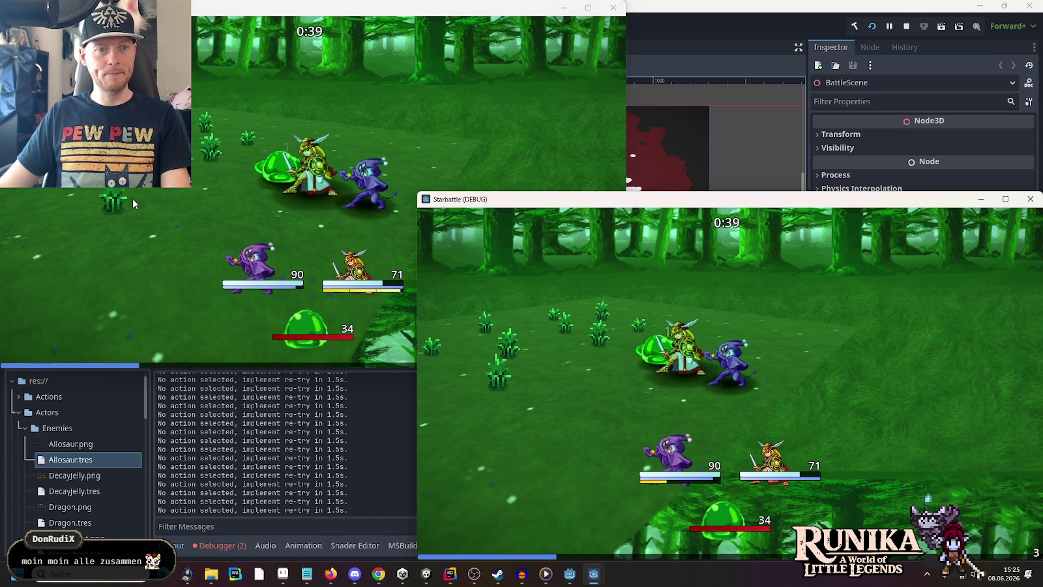
{"action": "left_click", "coordinate": [161, 210]}
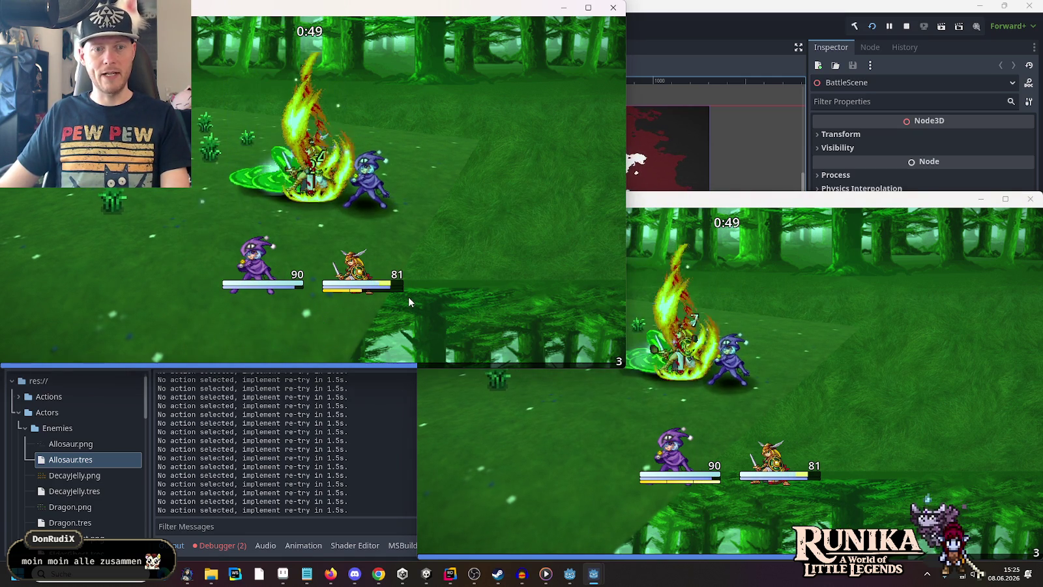
{"action": "left_click", "coordinate": [788, 477]}
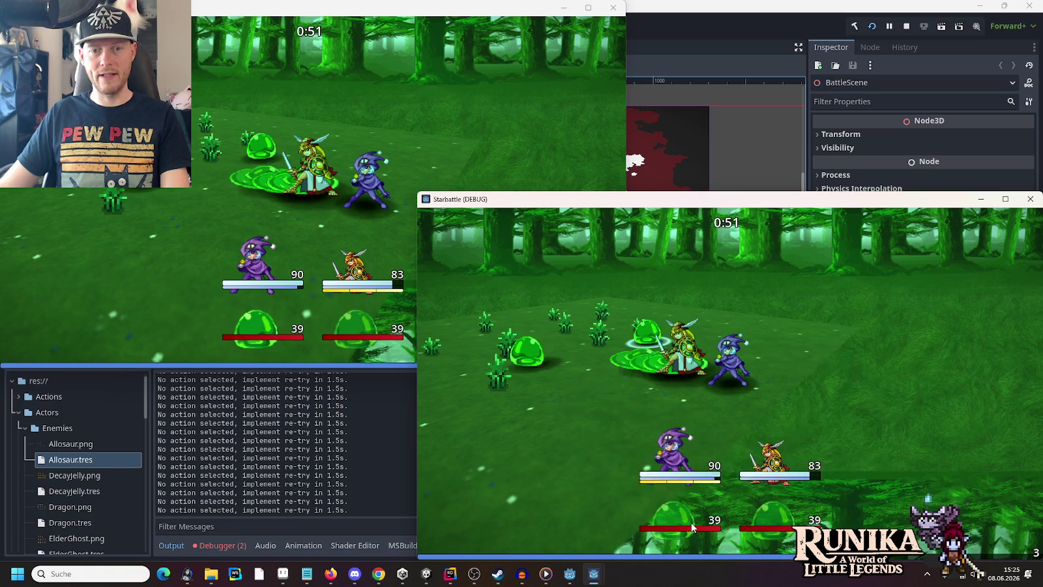
{"action": "left_click", "coordinate": [239, 282]}
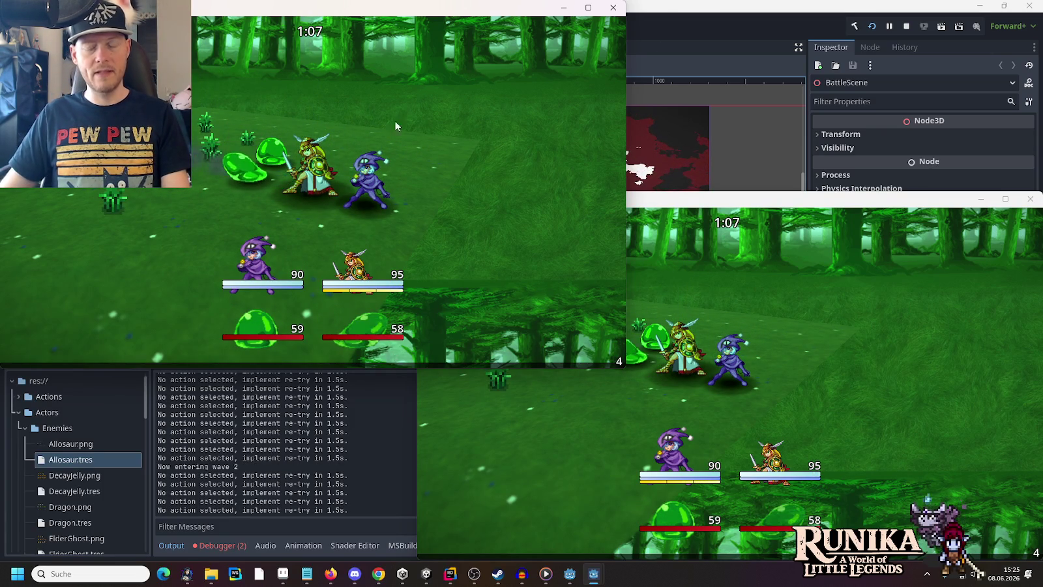
{"action": "key", "text": "F8"}
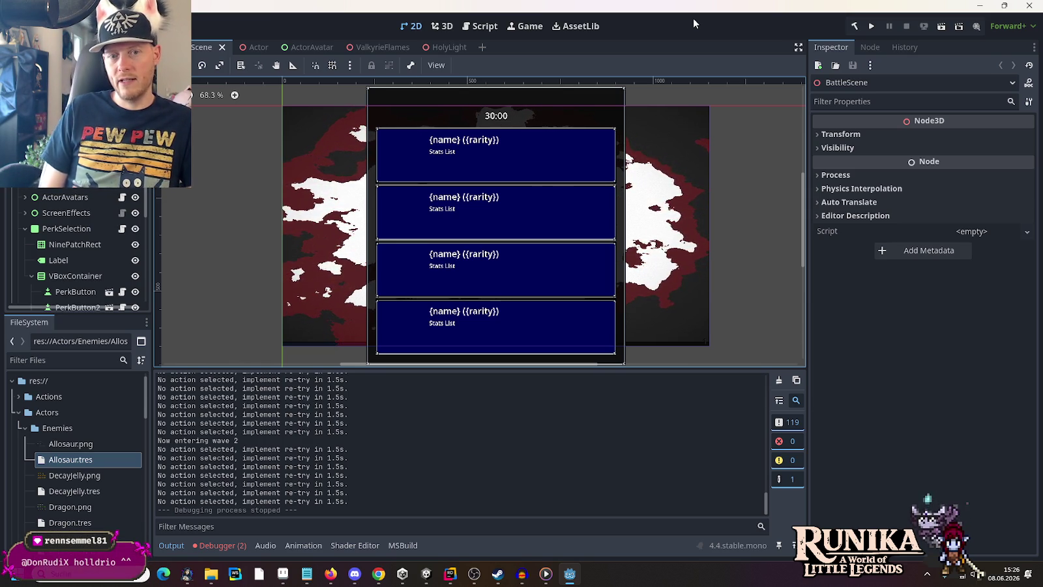
- Switch to Paint, maximize the window, and fill the new canvas solid black
{"action": "key", "text": "alt+Tab"}
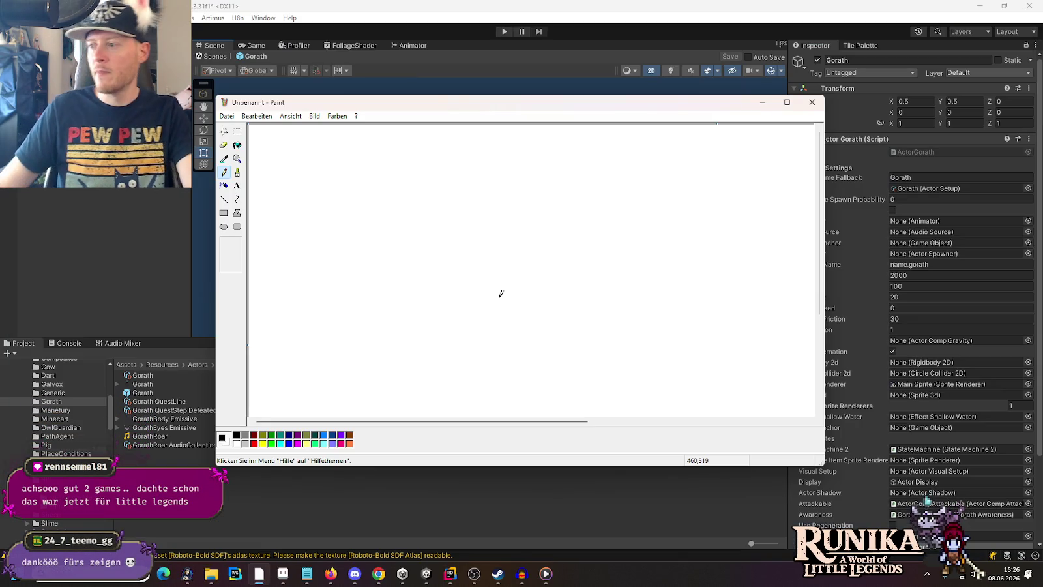
{"action": "left_click", "coordinate": [778, 103]}
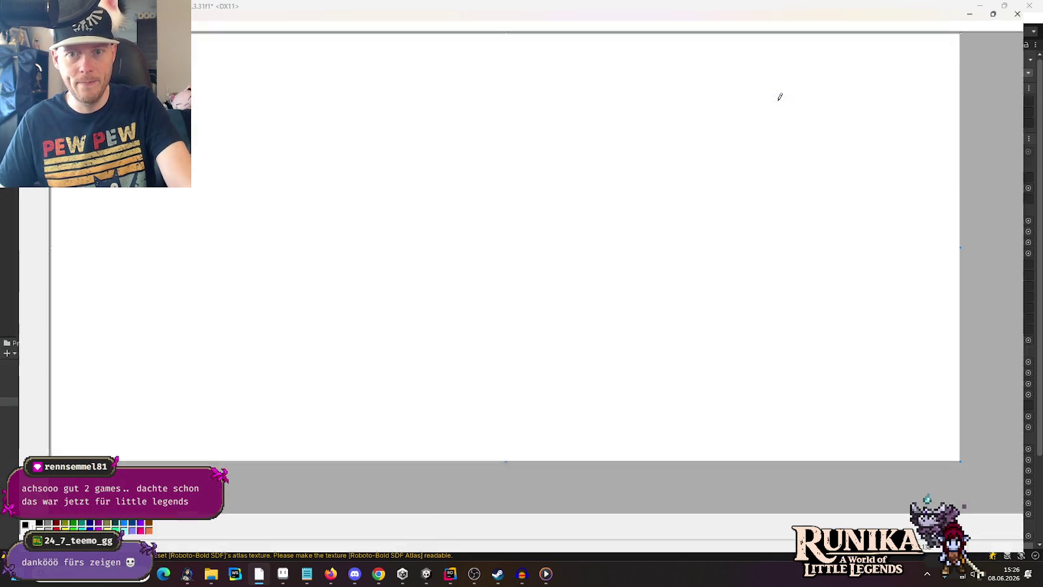
{"action": "left_click", "coordinate": [263, 160]}
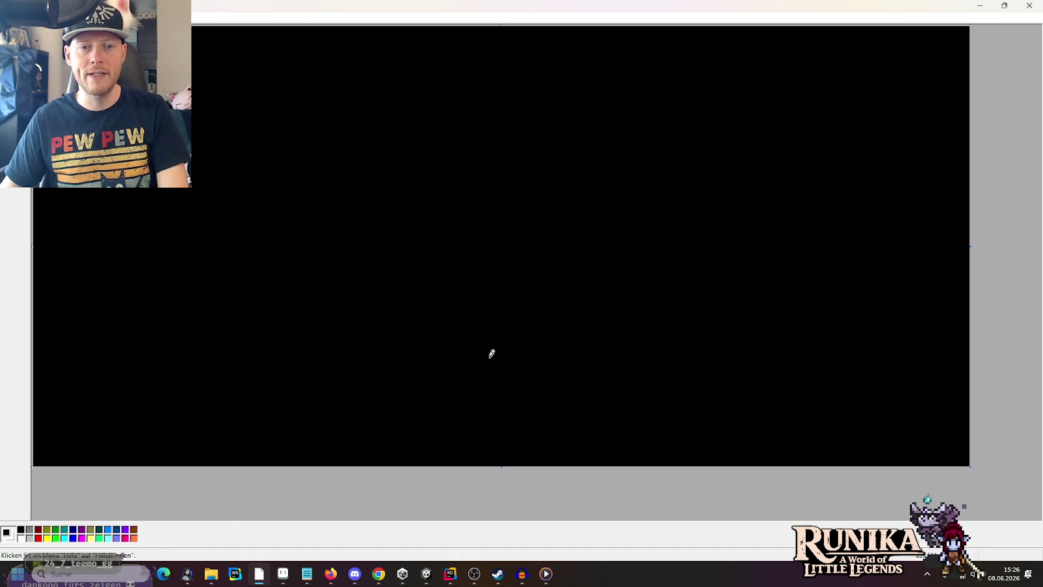
- Draw a white hill line rising to the right with vertical strokes hanging below it
{"action": "mouse_move", "coordinate": [407, 374]}
{"action": "left_mouse_down"}
{"action": "mouse_move", "coordinate": [652, 290]}
{"action": "mouse_move", "coordinate": [804, 220]}
{"action": "mouse_move", "coordinate": [868, 220]}
{"action": "mouse_move", "coordinate": [985, 264]}
{"action": "left_mouse_up"}
{"action": "left_click_drag", "start_coordinate": [486, 379], "coordinate": [501, 462]}
{"action": "left_click_drag", "start_coordinate": [590, 329], "coordinate": [596, 449]}
{"action": "left_click_drag", "start_coordinate": [672, 285], "coordinate": [660, 410]}
{"action": "mouse_move", "coordinate": [632, 289]}
{"action": "left_mouse_down"}
{"action": "mouse_move", "coordinate": [781, 221]}
{"action": "mouse_move", "coordinate": [670, 267]}
{"action": "mouse_move", "coordinate": [757, 281]}
{"action": "mouse_move", "coordinate": [770, 238]}
{"action": "mouse_move", "coordinate": [652, 284]}
{"action": "mouse_move", "coordinate": [818, 212]}
{"action": "left_mouse_up"}
{"action": "key", "text": "ctrl+z"}
{"action": "key", "text": "ctrl+z"}
{"action": "left_click_drag", "start_coordinate": [769, 240], "coordinate": [761, 327]}
{"action": "left_click_drag", "start_coordinate": [813, 224], "coordinate": [840, 276]}
{"action": "left_click_drag", "start_coordinate": [881, 246], "coordinate": [902, 330]}
{"action": "left_click_drag", "start_coordinate": [936, 280], "coordinate": [938, 328]}
- Add a long diagonal line across the canvas with vertical strokes and curved strokes on the left
{"action": "mouse_move", "coordinate": [964, 83]}
{"action": "left_mouse_down"}
{"action": "mouse_move", "coordinate": [815, 57]}
{"action": "mouse_move", "coordinate": [265, 294]}
{"action": "left_mouse_up"}
{"action": "mouse_move", "coordinate": [366, 103]}
{"action": "left_mouse_down"}
{"action": "mouse_move", "coordinate": [387, 212]}
{"action": "mouse_move", "coordinate": [375, 237]}
{"action": "left_mouse_up"}
{"action": "left_click_drag", "start_coordinate": [495, 65], "coordinate": [480, 185]}
{"action": "left_click_drag", "start_coordinate": [589, 46], "coordinate": [585, 172]}
{"action": "left_click_drag", "start_coordinate": [327, 111], "coordinate": [612, 26]}
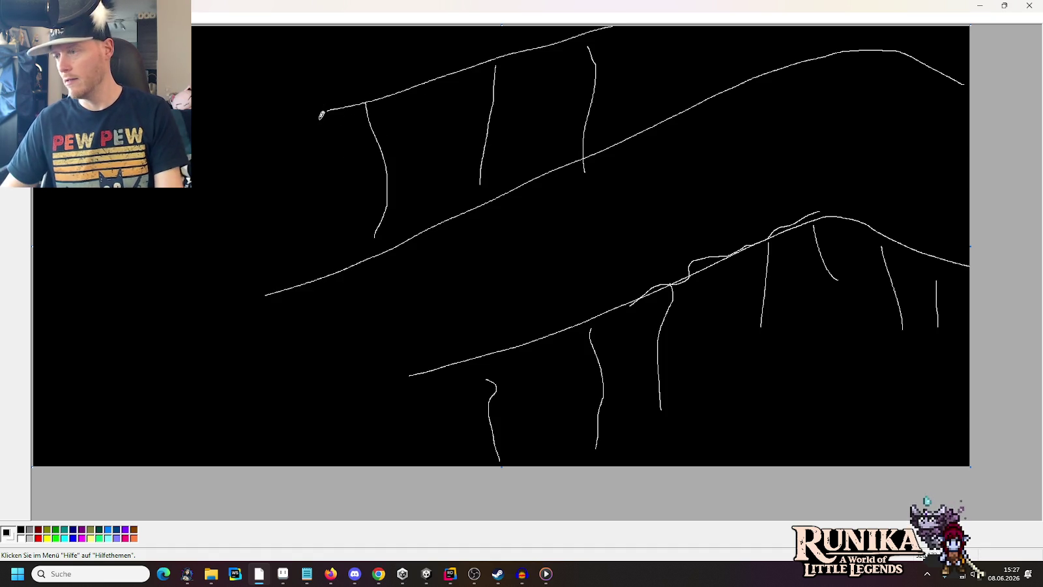
{"action": "mouse_move", "coordinate": [319, 120]}
{"action": "left_mouse_down"}
{"action": "mouse_move", "coordinate": [261, 105]}
{"action": "mouse_move", "coordinate": [191, 62]}
{"action": "left_mouse_up"}
{"action": "left_click_drag", "start_coordinate": [313, 268], "coordinate": [191, 167]}
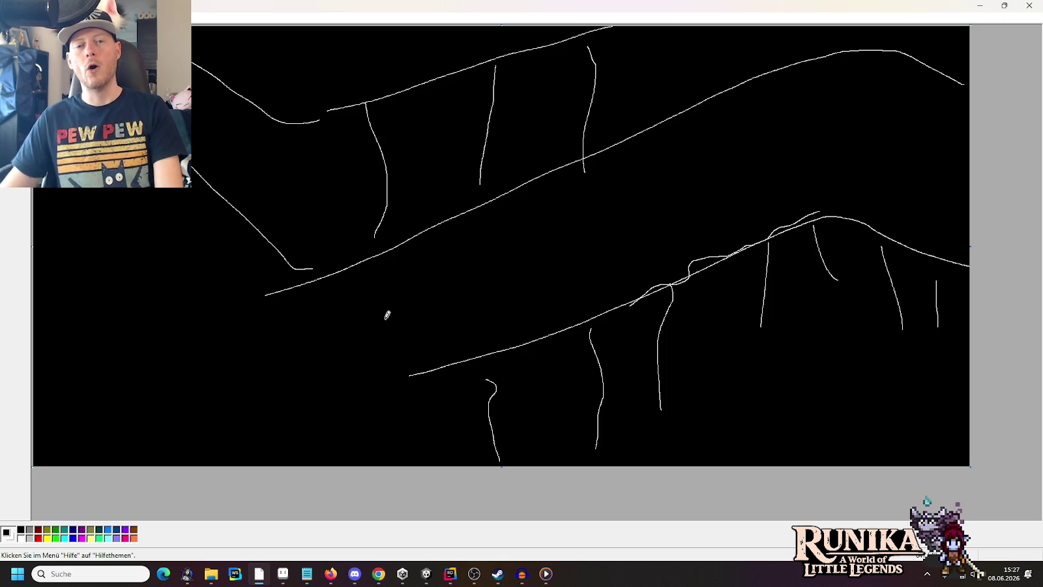
- Draw an oval loop on the diagonal and a cluster of small loops near the canvas centre
{"action": "mouse_move", "coordinate": [332, 309]}
{"action": "left_mouse_down"}
{"action": "mouse_move", "coordinate": [340, 256]}
{"action": "mouse_move", "coordinate": [340, 311]}
{"action": "mouse_move", "coordinate": [377, 307]}
{"action": "mouse_move", "coordinate": [375, 345]}
{"action": "mouse_move", "coordinate": [391, 365]}
{"action": "left_mouse_up"}
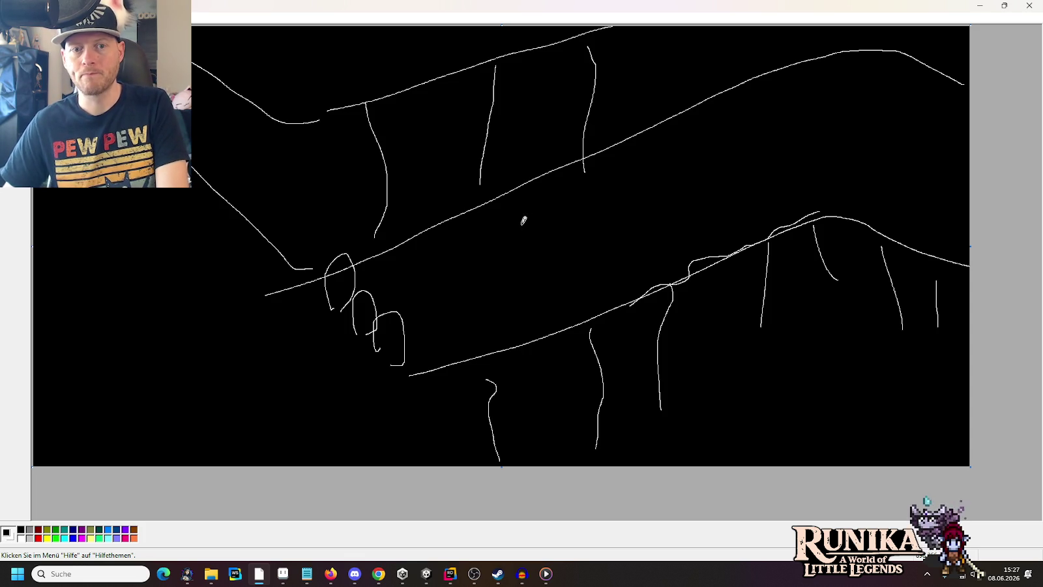
{"action": "mouse_move", "coordinate": [511, 240]}
{"action": "left_mouse_down"}
{"action": "mouse_move", "coordinate": [555, 251]}
{"action": "mouse_move", "coordinate": [582, 223]}
{"action": "mouse_move", "coordinate": [574, 279]}
{"action": "mouse_move", "coordinate": [586, 287]}
{"action": "left_mouse_up"}
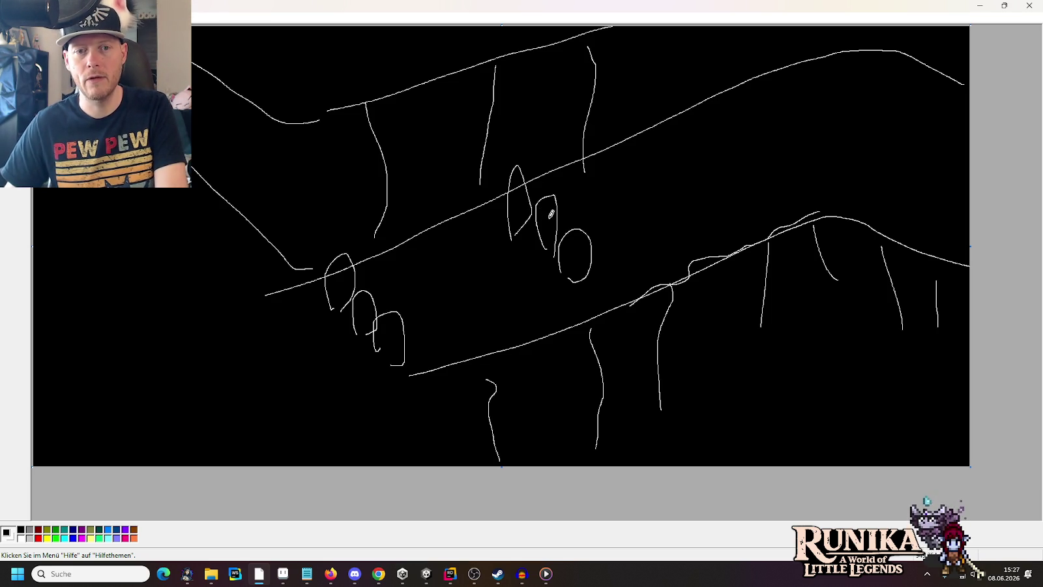
{"action": "mouse_move", "coordinate": [541, 210]}
{"action": "left_mouse_down"}
{"action": "mouse_move", "coordinate": [559, 216]}
{"action": "mouse_move", "coordinate": [540, 215]}
{"action": "left_mouse_up"}
{"action": "mouse_move", "coordinate": [550, 163]}
{"action": "left_mouse_down"}
{"action": "mouse_move", "coordinate": [620, 191]}
{"action": "mouse_move", "coordinate": [584, 194]}
{"action": "left_mouse_up"}
{"action": "left_click_drag", "start_coordinate": [592, 247], "coordinate": [590, 241]}
{"action": "left_click_drag", "start_coordinate": [519, 252], "coordinate": [529, 250]}
{"action": "mouse_move", "coordinate": [486, 219]}
{"action": "left_mouse_down"}
{"action": "mouse_move", "coordinate": [515, 207]}
{"action": "mouse_move", "coordinate": [490, 222]}
{"action": "left_mouse_up"}
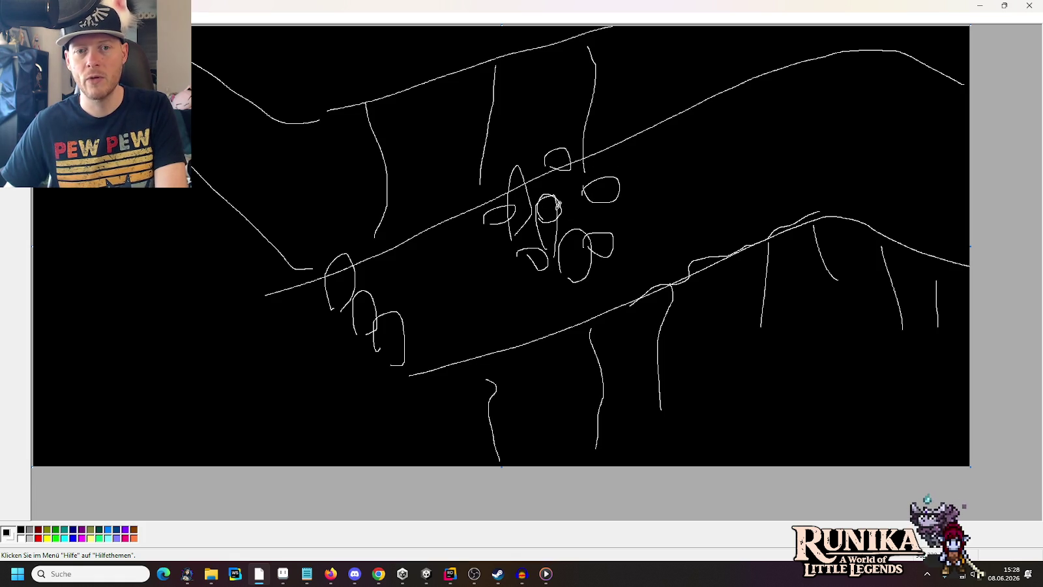
- Draw parallel lines up-right from the central loop, cross it, and link it to the lower-left loops
{"action": "left_click_drag", "start_coordinate": [550, 204], "coordinate": [607, 149]}
{"action": "left_click_drag", "start_coordinate": [555, 203], "coordinate": [609, 154]}
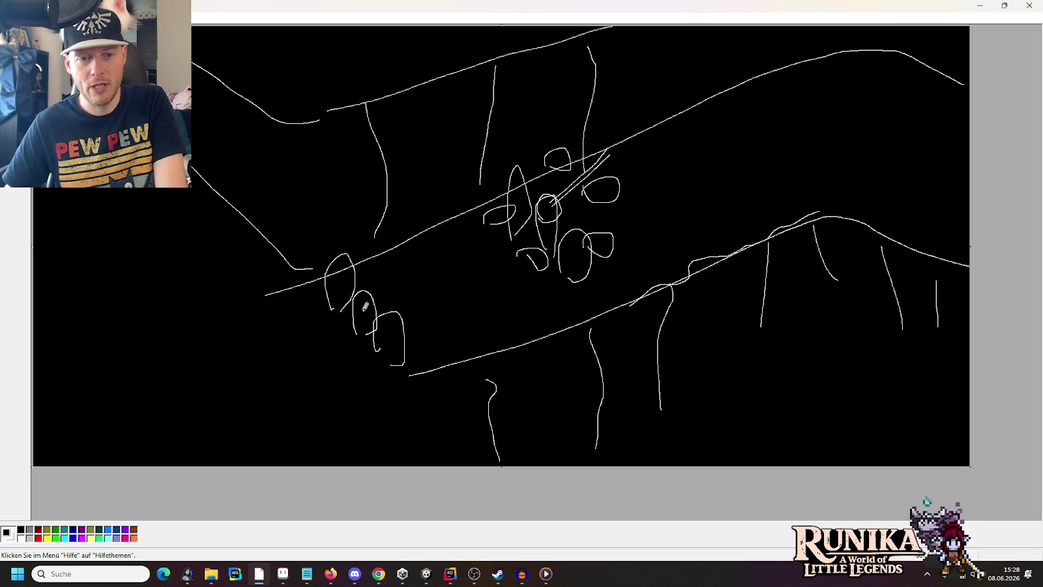
{"action": "mouse_move", "coordinate": [375, 284]}
{"action": "left_mouse_down"}
{"action": "mouse_move", "coordinate": [376, 313]}
{"action": "mouse_move", "coordinate": [401, 290]}
{"action": "left_mouse_up"}
{"action": "mouse_move", "coordinate": [531, 205]}
{"action": "left_mouse_down"}
{"action": "mouse_move", "coordinate": [515, 236]}
{"action": "mouse_move", "coordinate": [525, 240]}
{"action": "mouse_move", "coordinate": [539, 218]}
{"action": "left_mouse_up"}
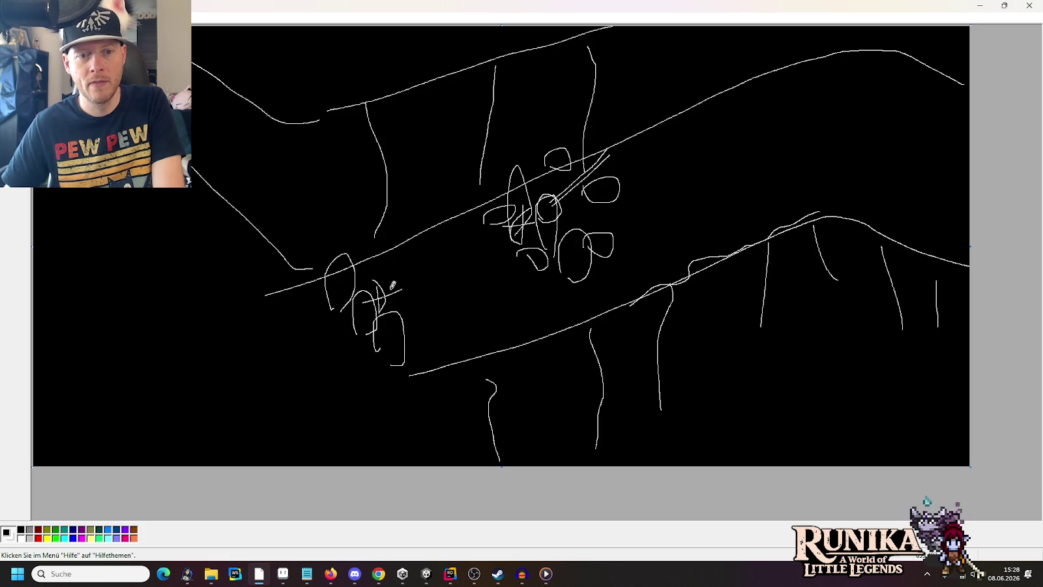
{"action": "left_click_drag", "start_coordinate": [392, 287], "coordinate": [542, 223]}
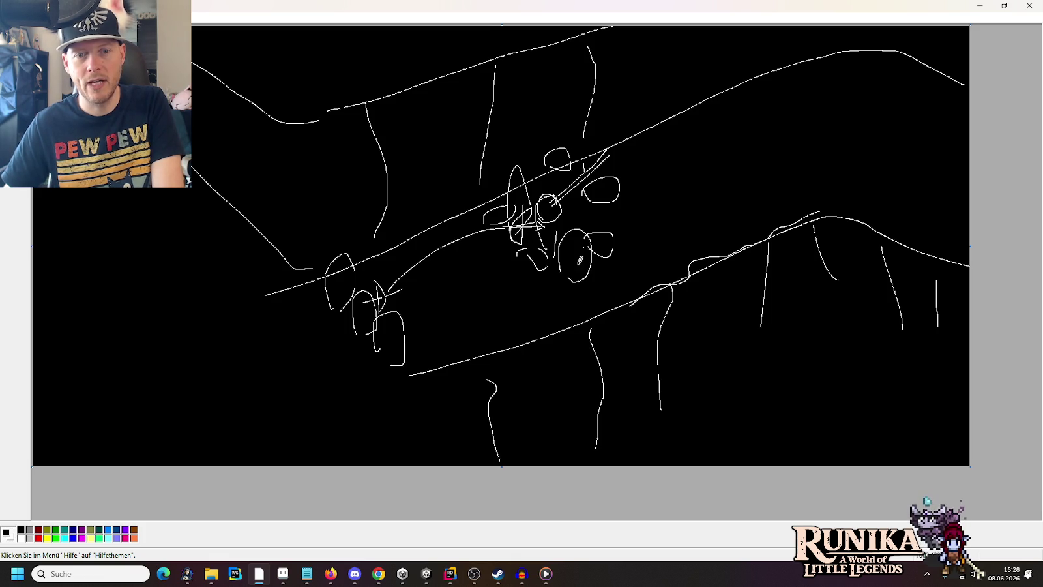
{"action": "left_click_drag", "start_coordinate": [546, 173], "coordinate": [543, 175]}
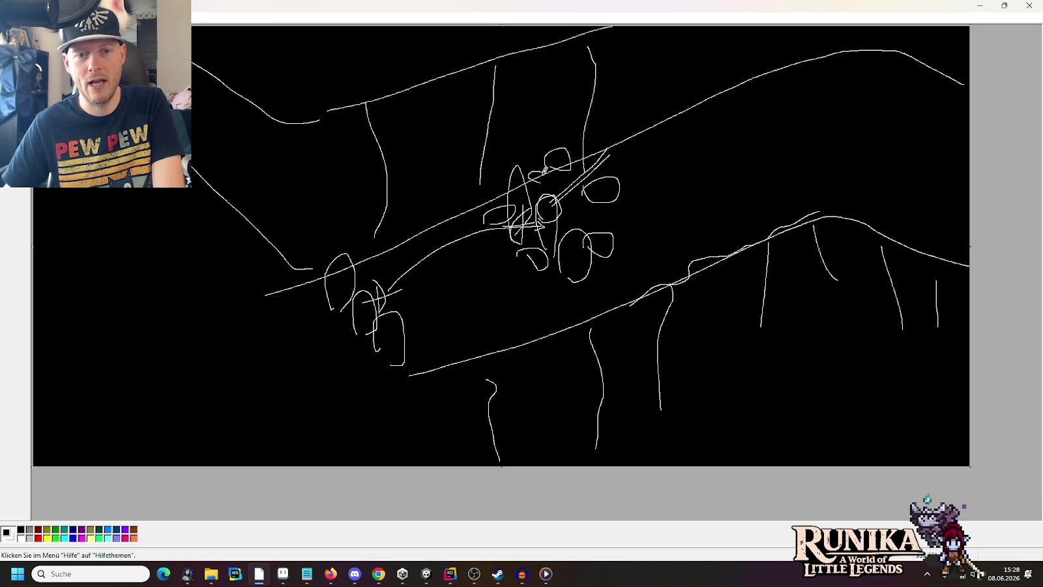
{"action": "mouse_move", "coordinate": [515, 219]}
{"action": "left_mouse_down"}
{"action": "mouse_move", "coordinate": [410, 241]}
{"action": "mouse_move", "coordinate": [373, 285]}
{"action": "mouse_move", "coordinate": [545, 212]}
{"action": "mouse_move", "coordinate": [540, 222]}
{"action": "left_mouse_up"}
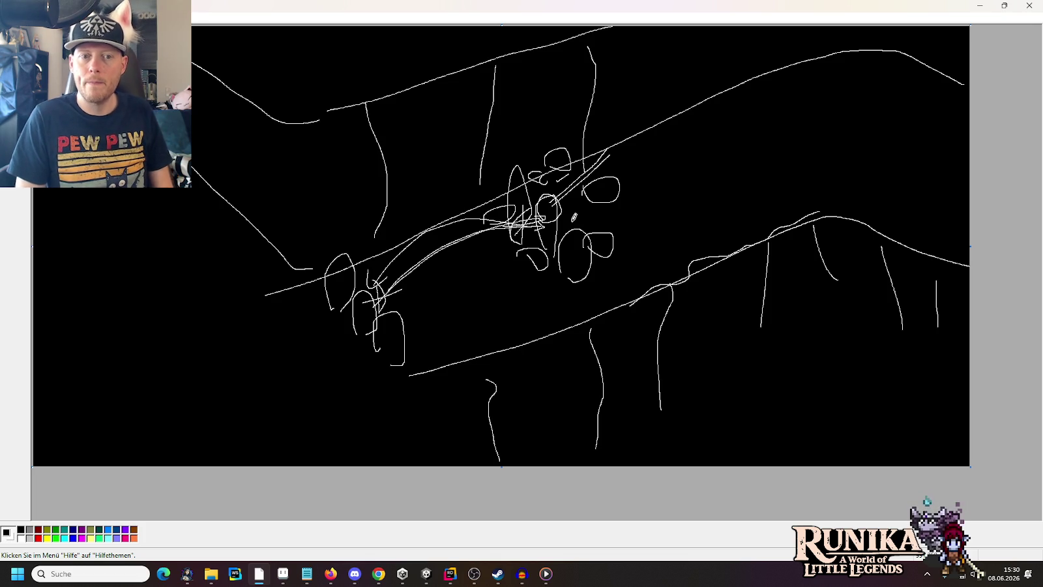
- Open YouTube in a new Chrome tab
{"action": "left_click", "coordinate": [378, 574]}
{"action": "left_click", "coordinate": [939, 12]}
{"action": "type", "text": "yout"}
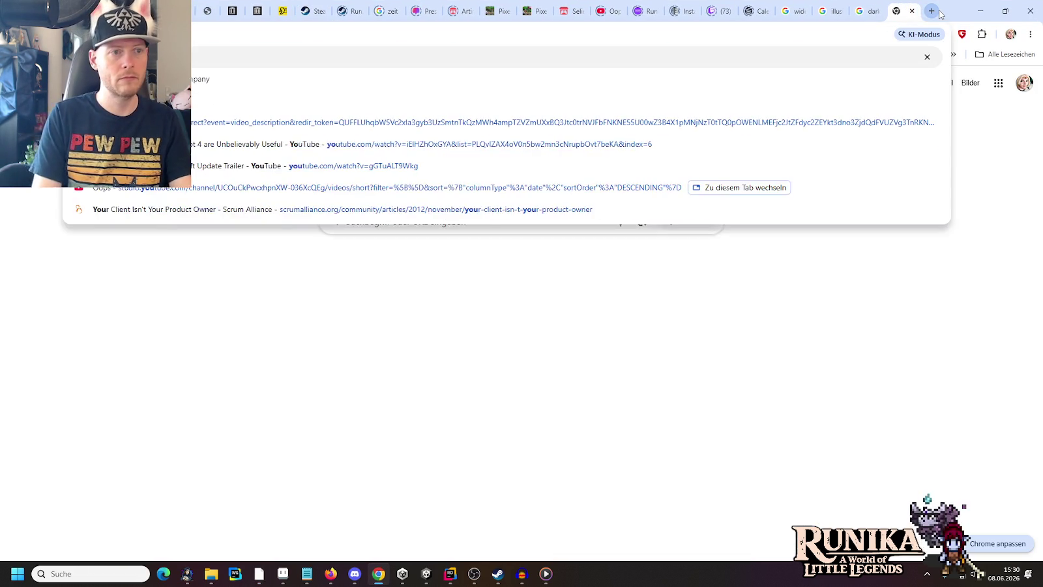
{"action": "key", "text": "Return"}
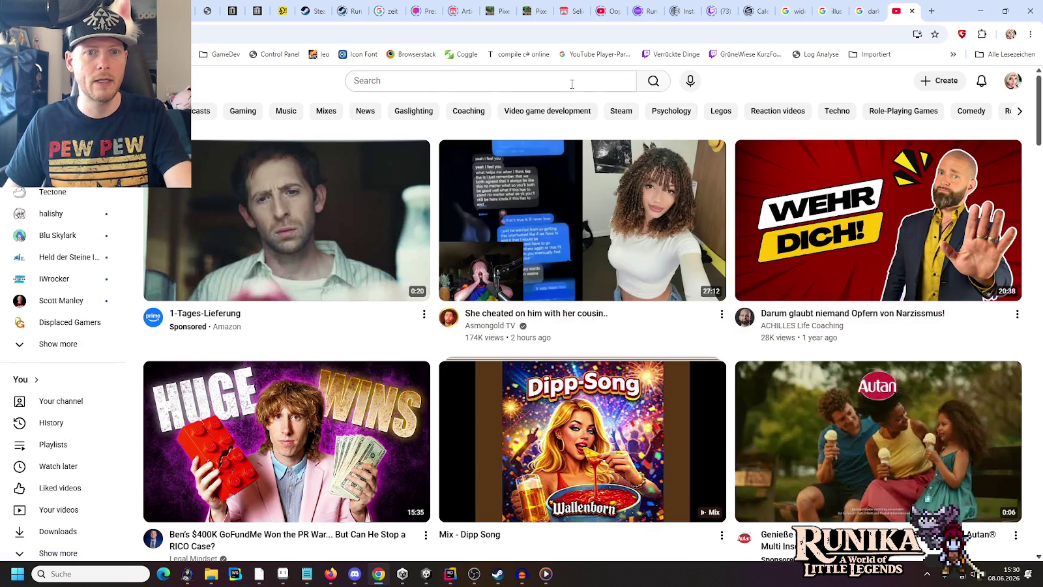
- Search YouTube for the developer's channel name and open the channel page
{"action": "left_click", "coordinate": [572, 82]}
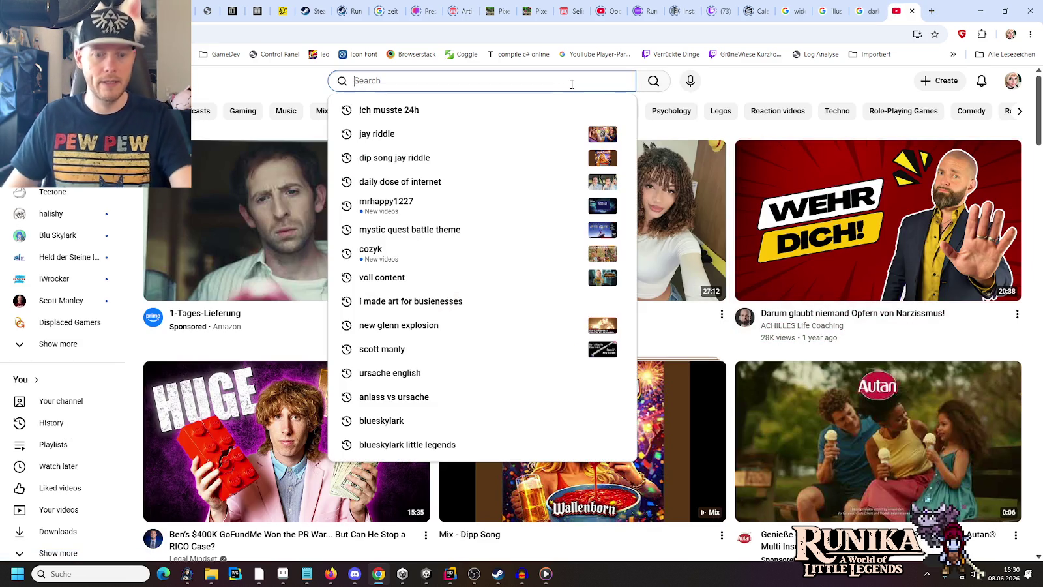
{"action": "type", "text": "pascal dittr"}
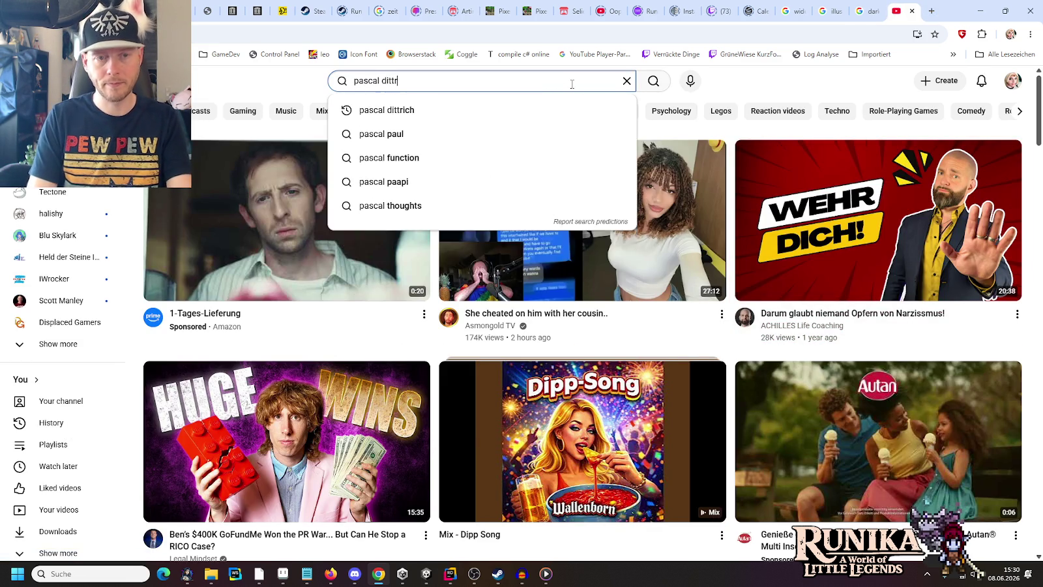
{"action": "type", "text": "ich"}
{"action": "key", "text": "Return"}
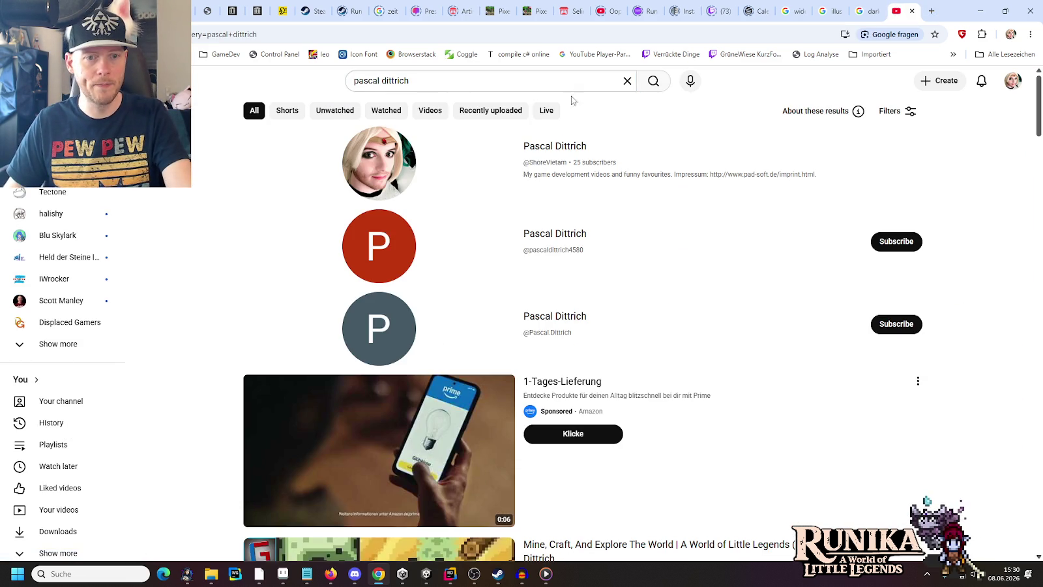
{"action": "left_click", "coordinate": [573, 142]}
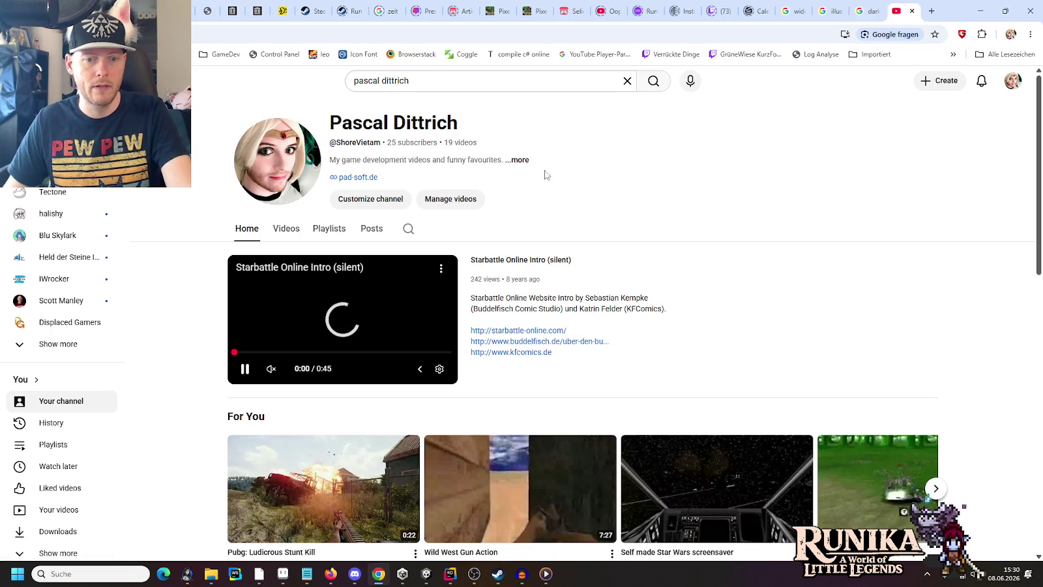
{"action": "scroll", "coordinate": [969, 397], "scroll_direction": "down", "scroll_amount": 2}
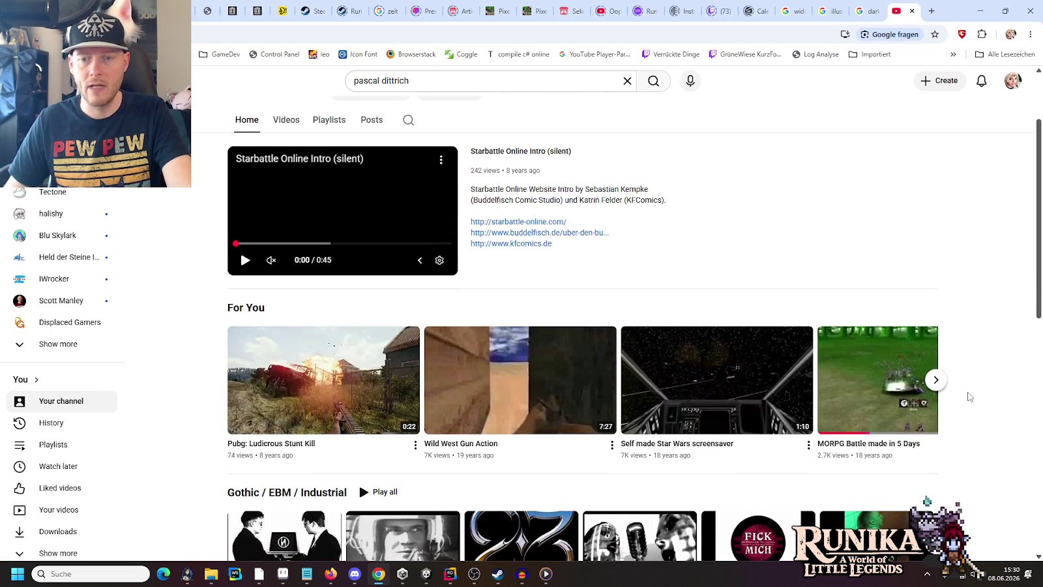
- Open 'MORPG Battle made in 5 Days' from the For You row in a new tab
{"action": "left_click", "coordinate": [936, 380]}
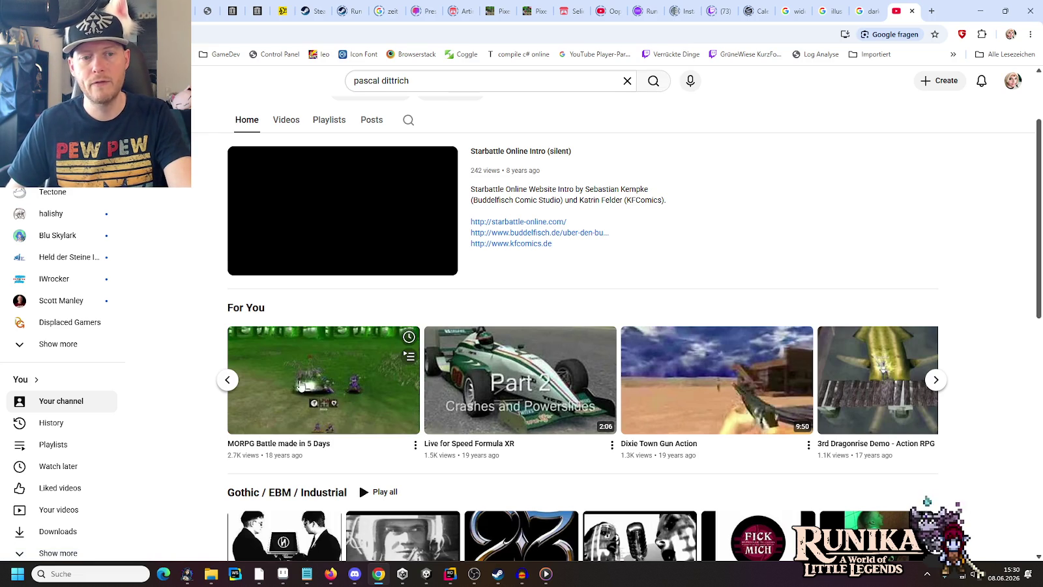
{"action": "left_click", "coordinate": [936, 380]}
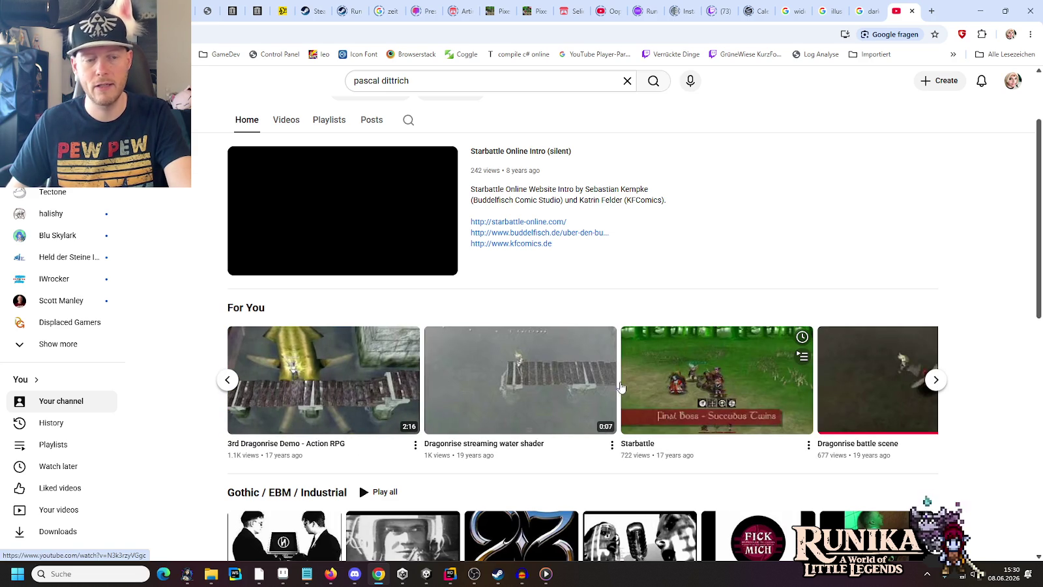
{"action": "left_click", "coordinate": [227, 380]}
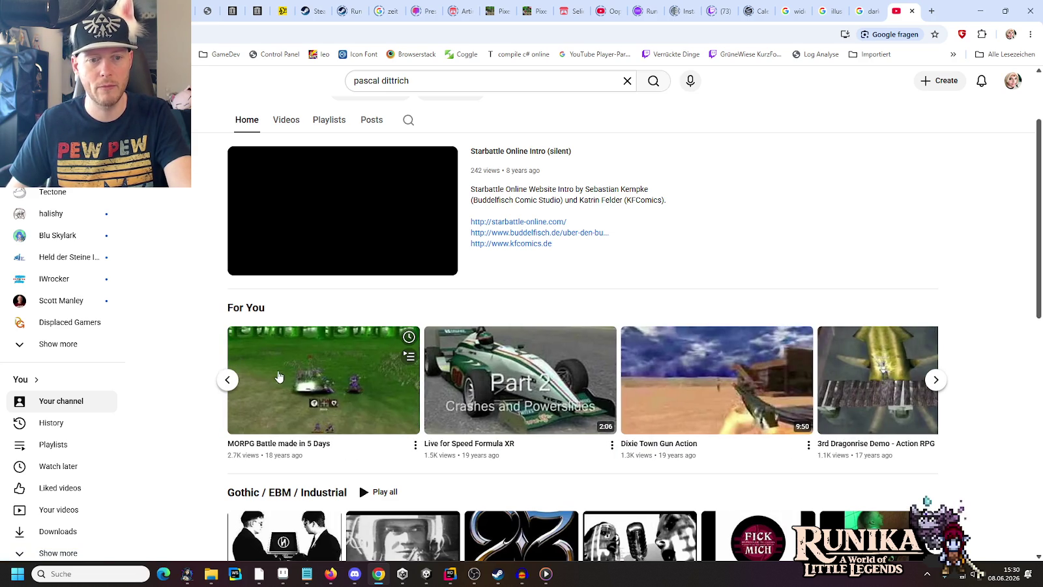
{"action": "middle_click", "coordinate": [522, 232]}
{"action": "left_click", "coordinate": [906, 11]}
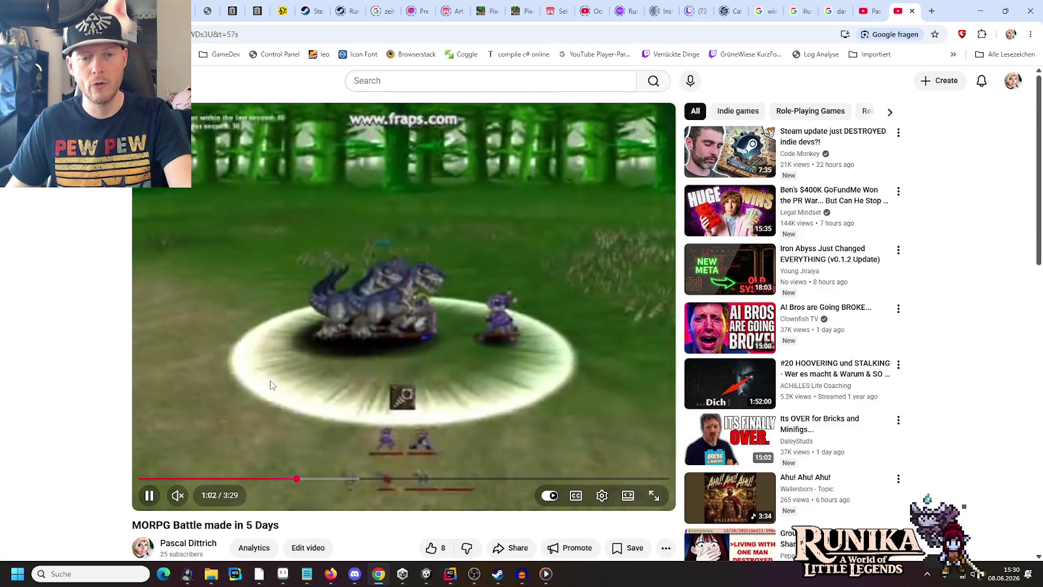
- Watch the MORPG Battle video at lower volume, restart it at the end, then close its tab
{"action": "mouse_move", "coordinate": [392, 295]}
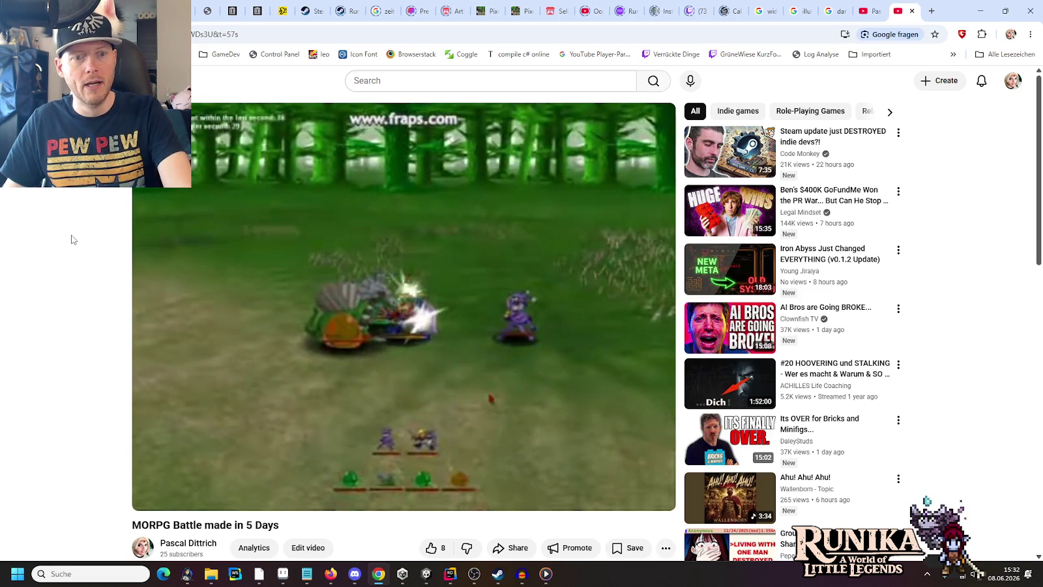
{"action": "mouse_move", "coordinate": [446, 321]}
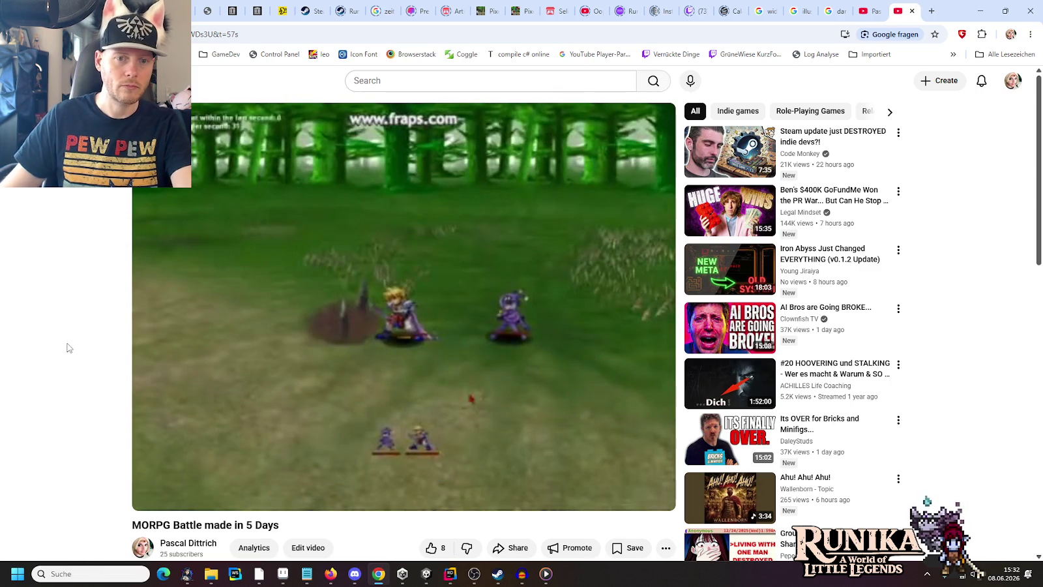
{"action": "left_click", "coordinate": [204, 497]}
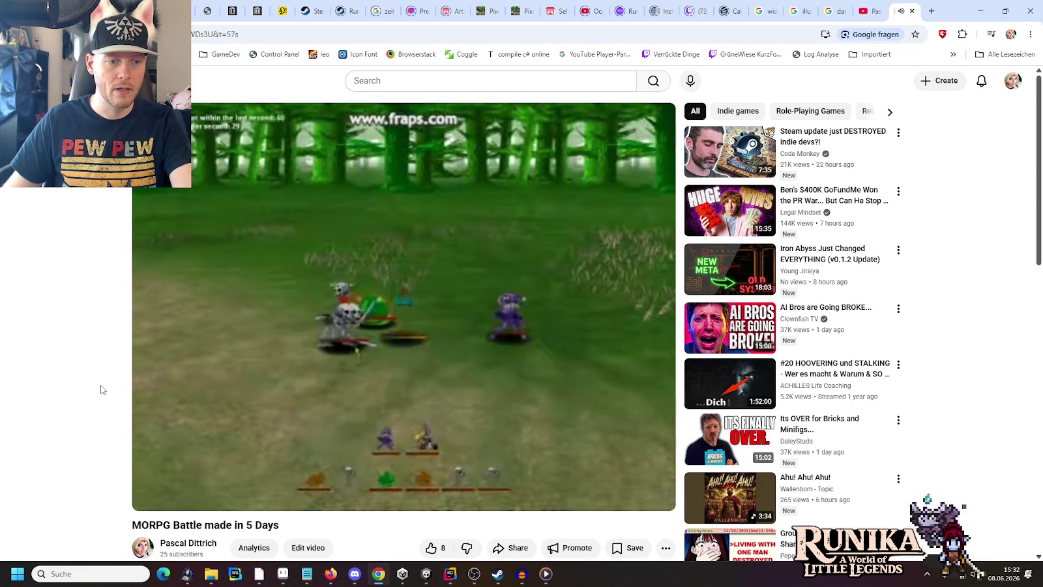
{"action": "left_click", "coordinate": [193, 499]}
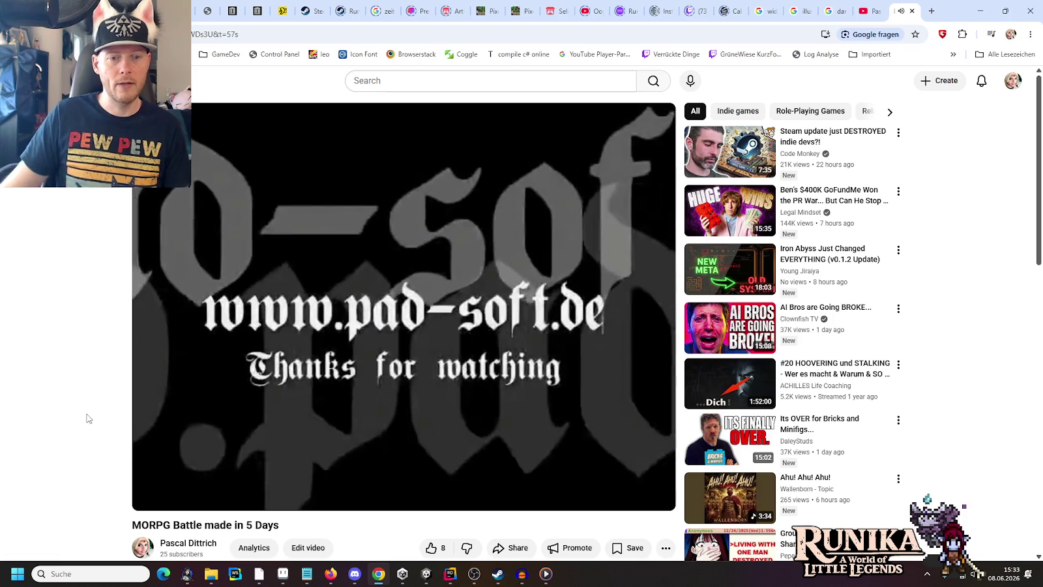
{"action": "left_click", "coordinate": [290, 293]}
{"action": "left_click", "coordinate": [187, 480]}
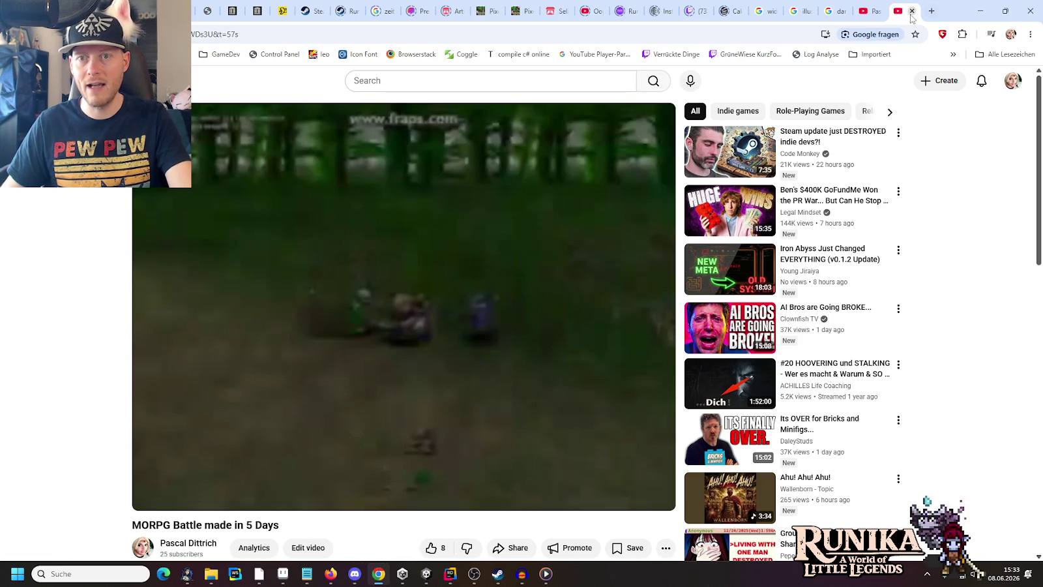
{"action": "left_click", "coordinate": [913, 11]}
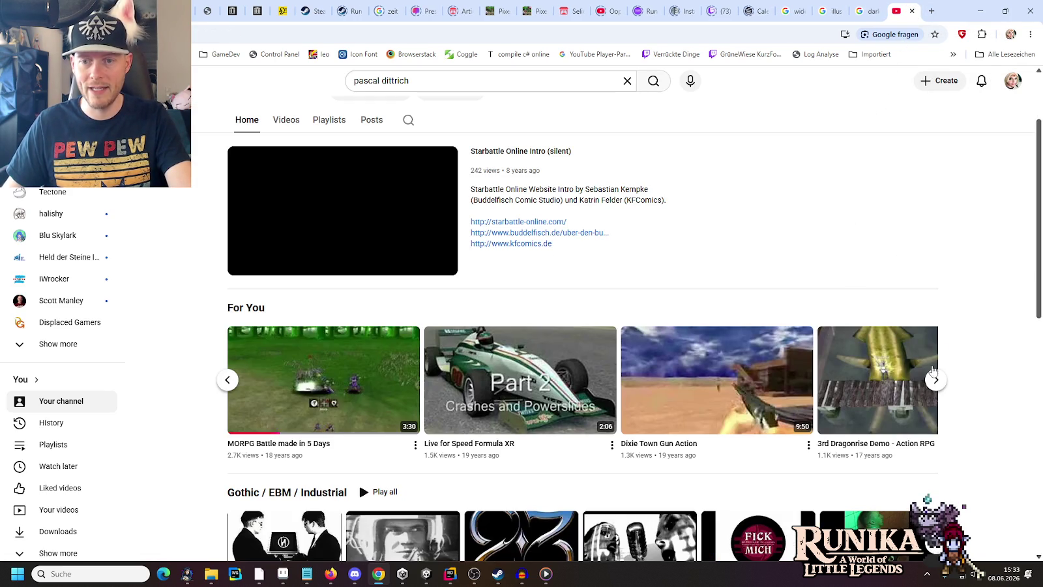
- Open the 6:57 Starbattle video from the For You row in a new tab and jump to 1:19
{"action": "left_click", "coordinate": [935, 375]}
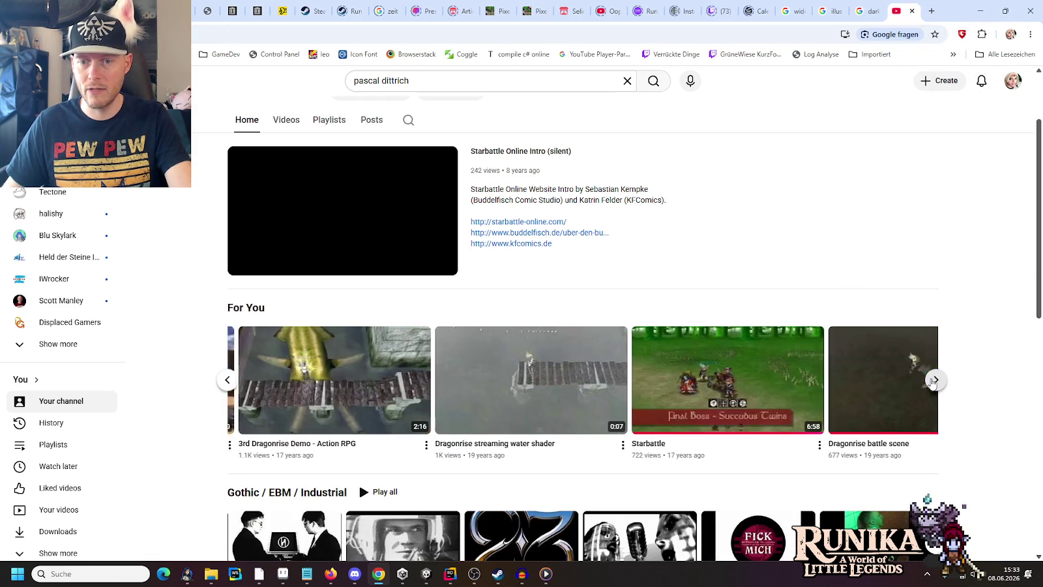
{"action": "middle_click", "coordinate": [703, 360]}
{"action": "left_click", "coordinate": [900, 10]}
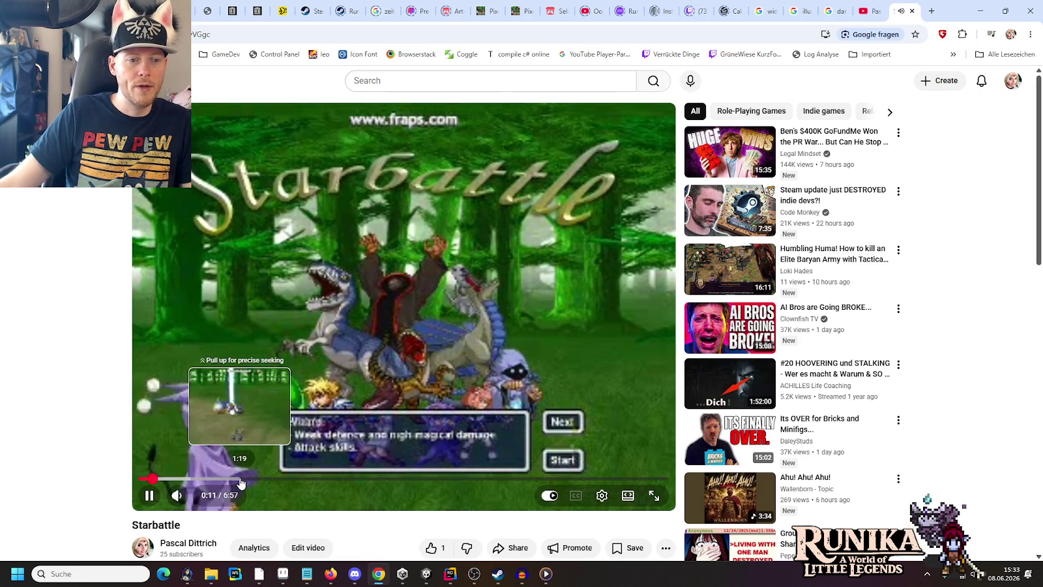
{"action": "left_click", "coordinate": [240, 479]}
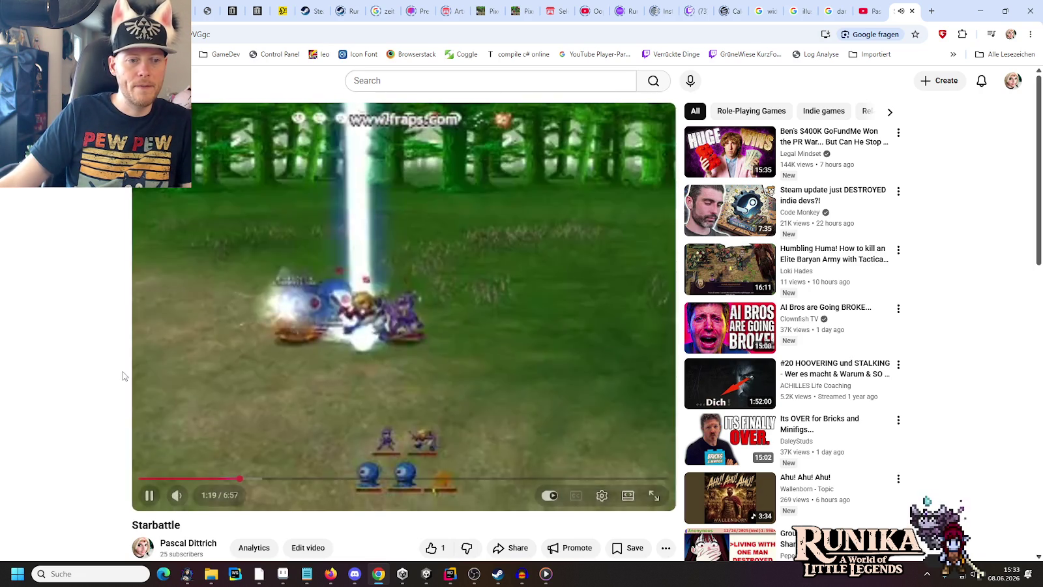
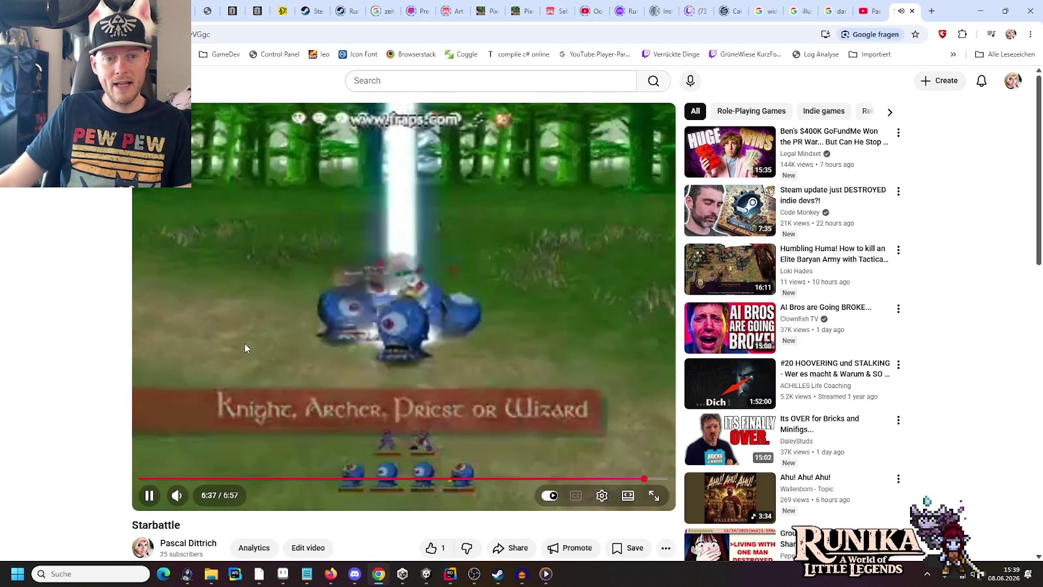
- Pause and resume the Starbattle video, then pause it again at 6:44
{"action": "left_click", "coordinate": [245, 346]}
{"action": "left_click", "coordinate": [245, 348]}
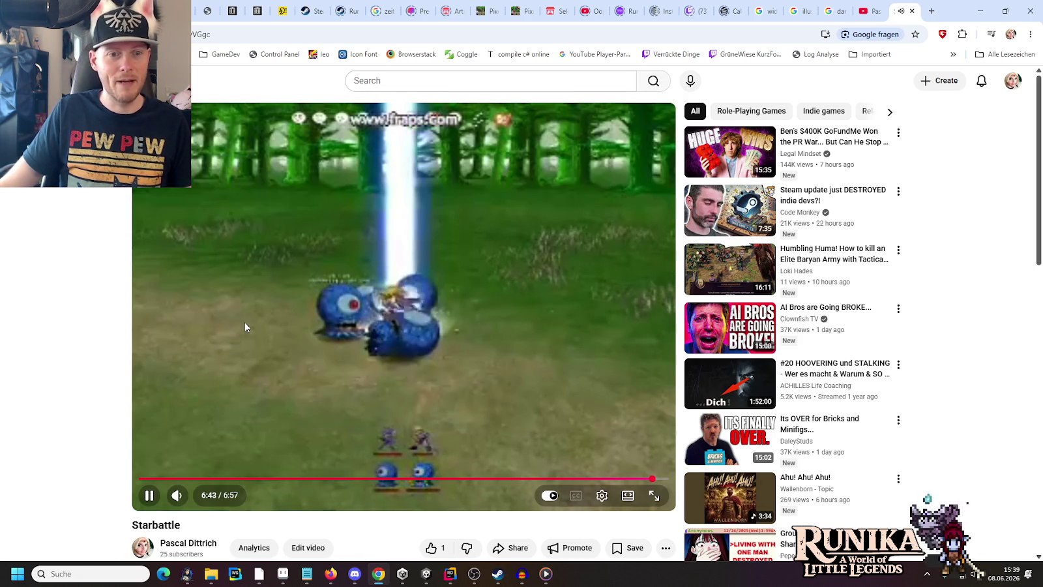
{"action": "left_click", "coordinate": [245, 323]}
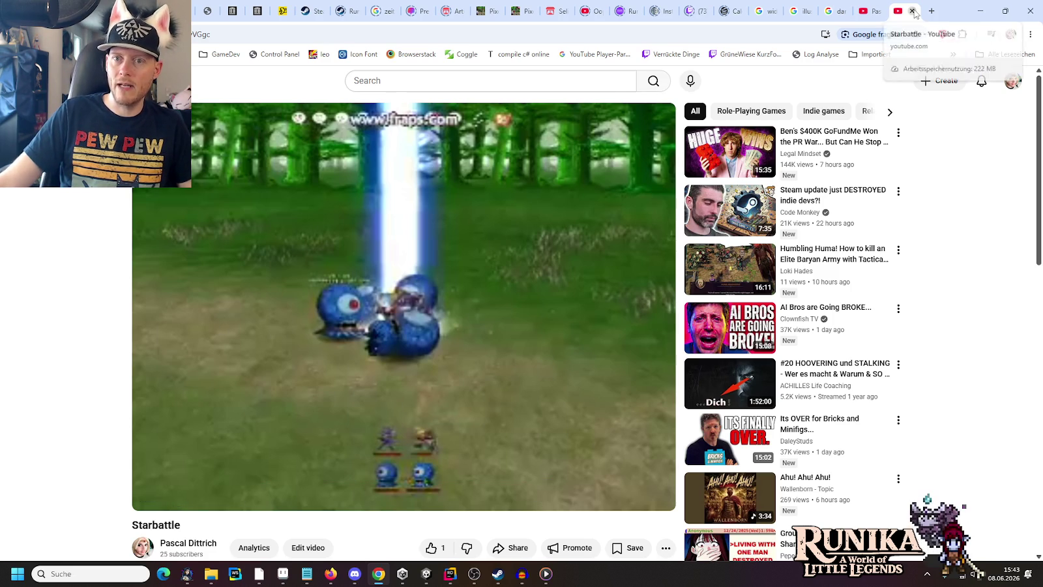
- Close the YouTube tab, minimize Chrome, and close Paint, discarding the unsaved sketch (Nein)
{"action": "left_click", "coordinate": [913, 11]}
{"action": "left_click", "coordinate": [980, 10]}
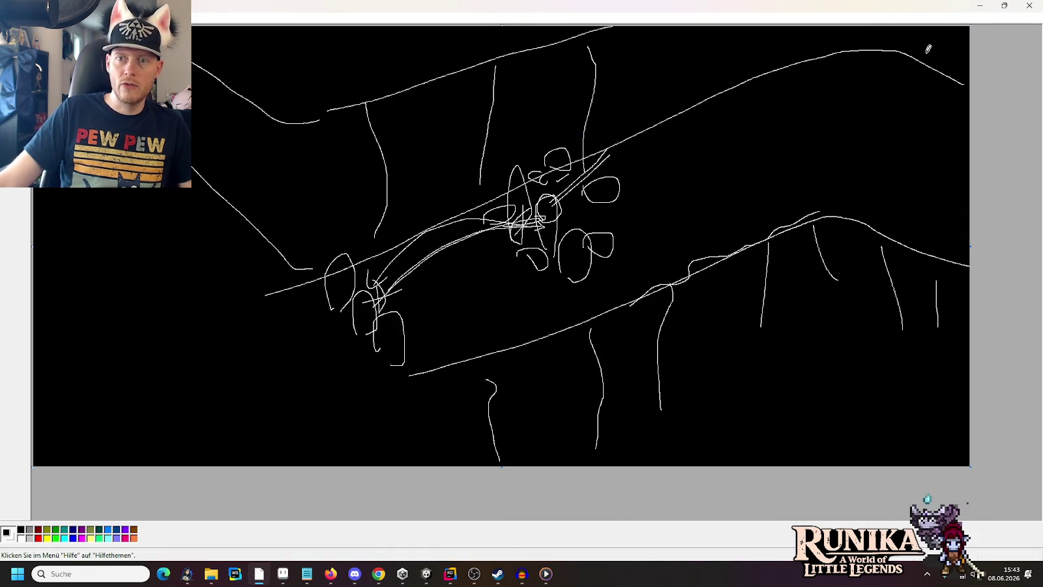
{"action": "left_click", "coordinate": [1032, 4]}
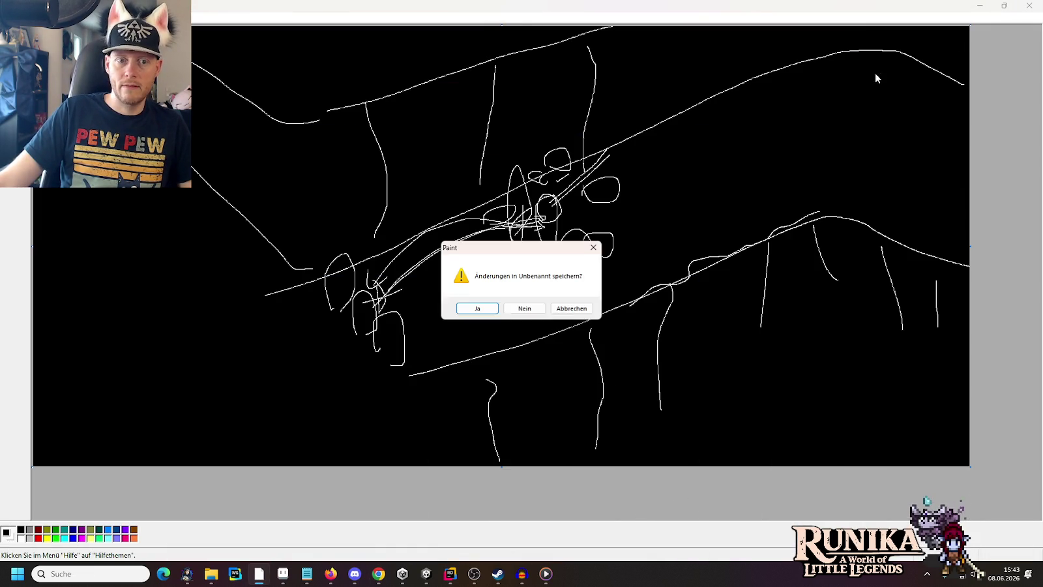
{"action": "left_click", "coordinate": [527, 310]}
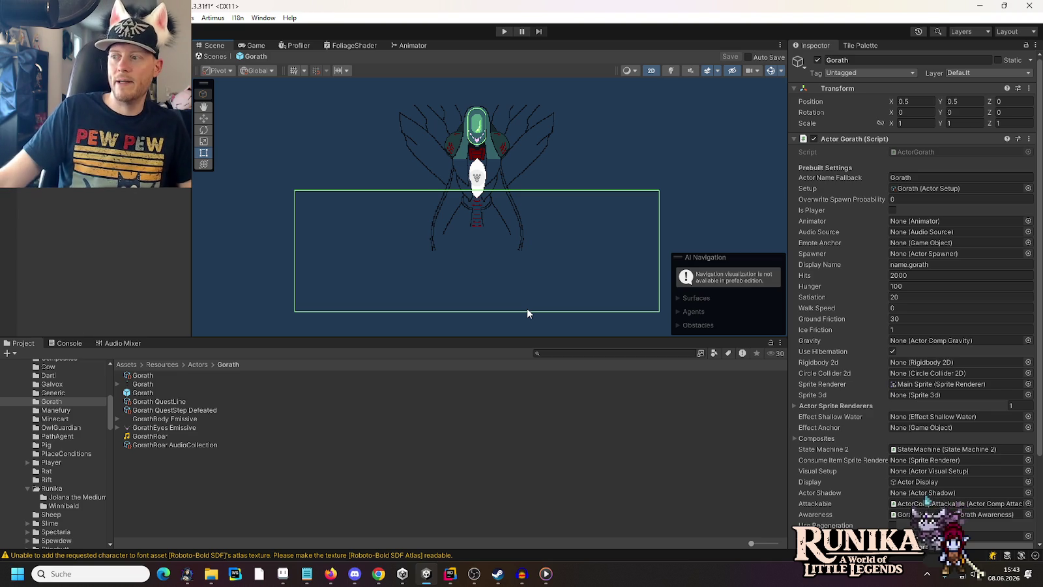
{"action": "mouse_move", "coordinate": [213, 576]}
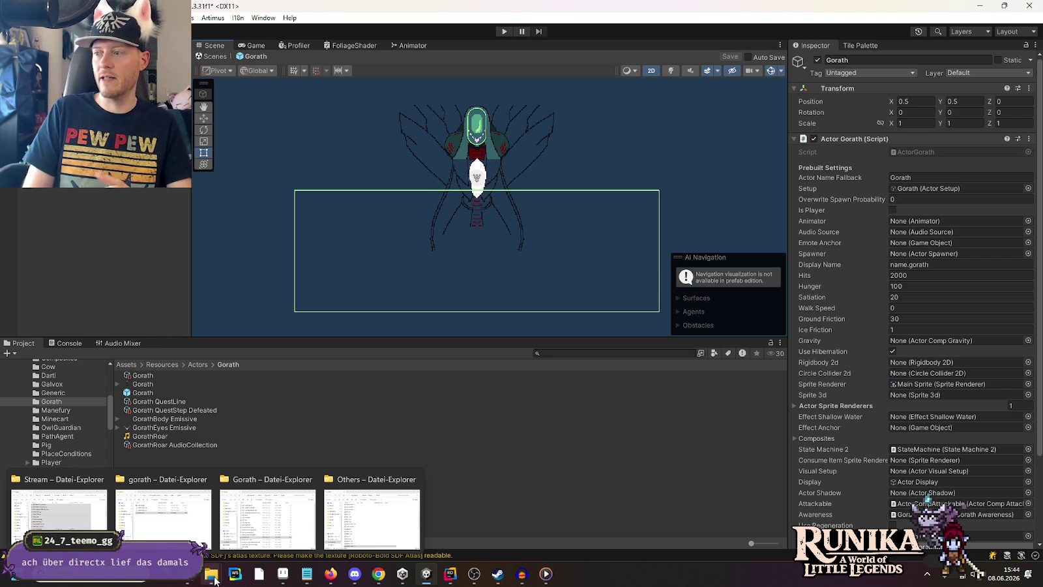
- Select all 131 audio files in the Stream music folder and open them for playback
{"action": "mouse_move", "coordinate": [391, 528]}
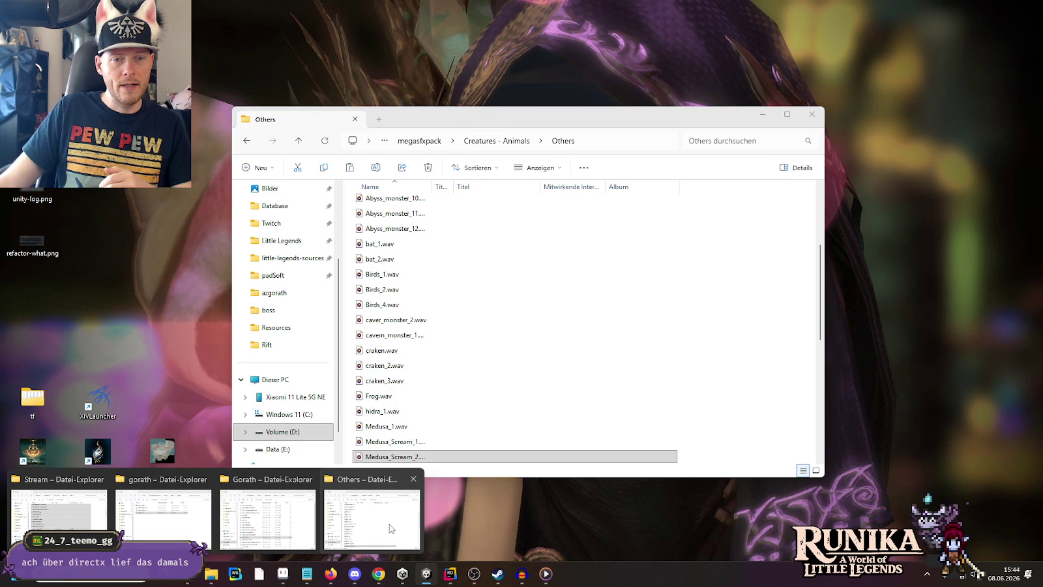
{"action": "mouse_move", "coordinate": [165, 523]}
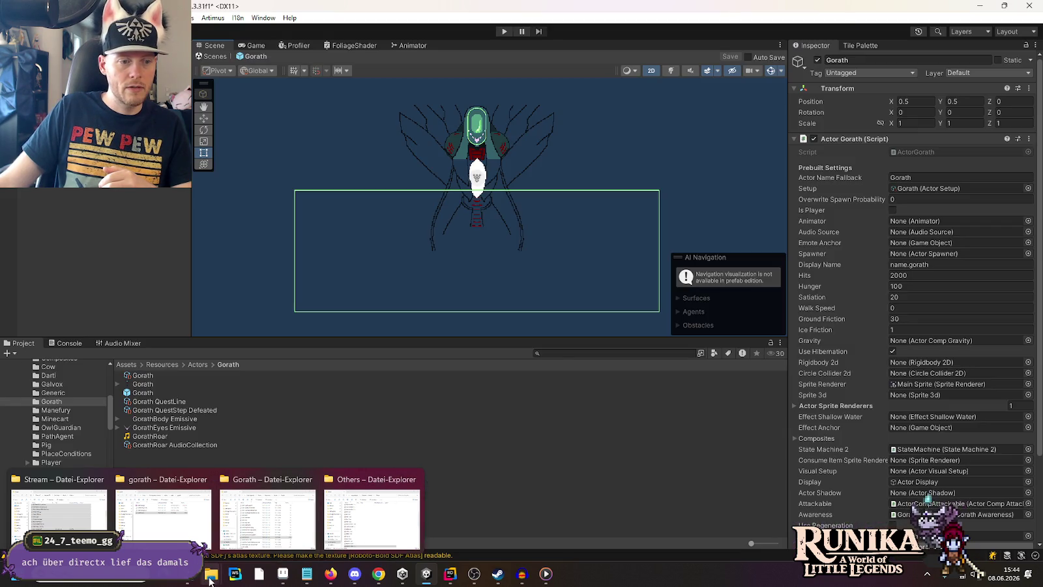
{"action": "mouse_move", "coordinate": [71, 526]}
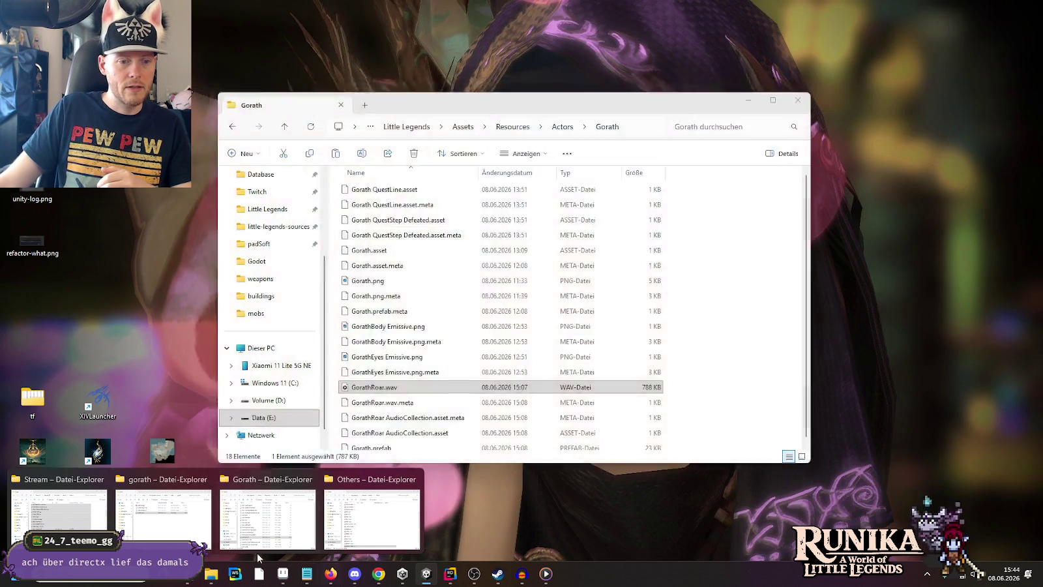
{"action": "left_click", "coordinate": [127, 532]}
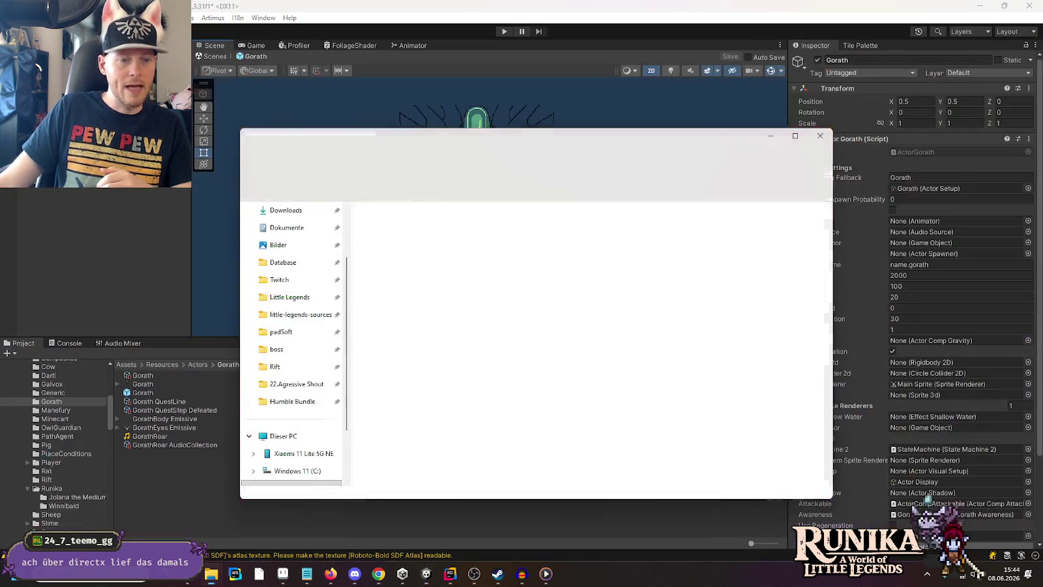
{"action": "key", "text": "ctrl+a"}
{"action": "right_click", "coordinate": [420, 334]}
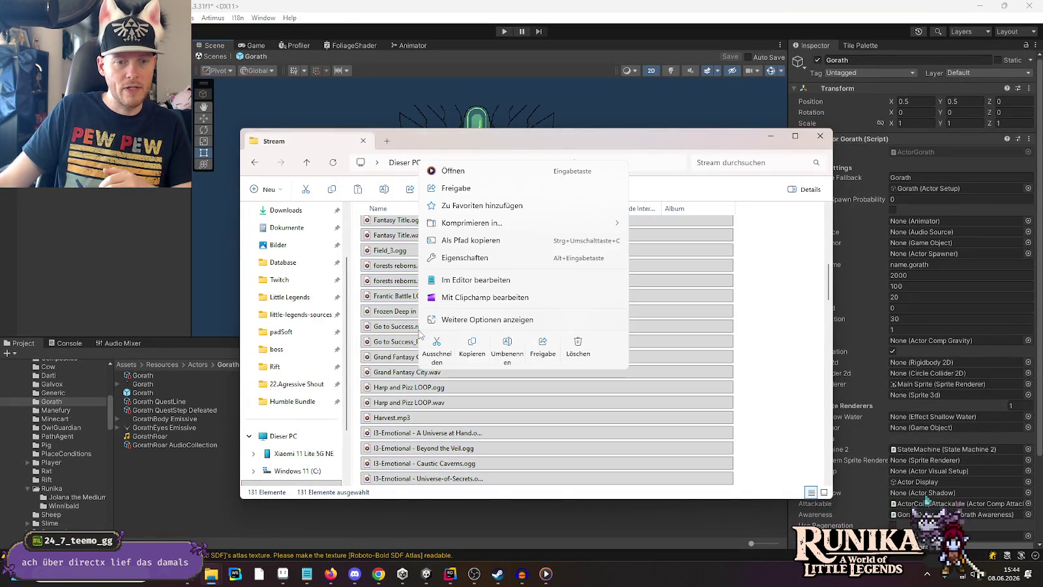
{"action": "left_click", "coordinate": [456, 171]}
- Check the volume, turn on repeat for 'Go to Success', and minimize Media Player
{"action": "left_click", "coordinate": [960, 538]}
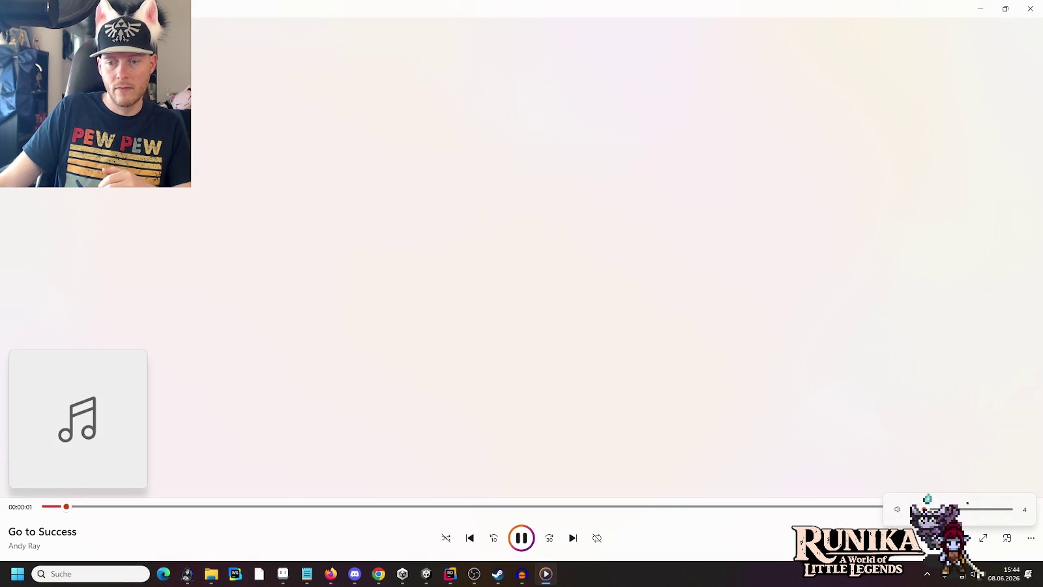
{"action": "left_click", "coordinate": [596, 539]}
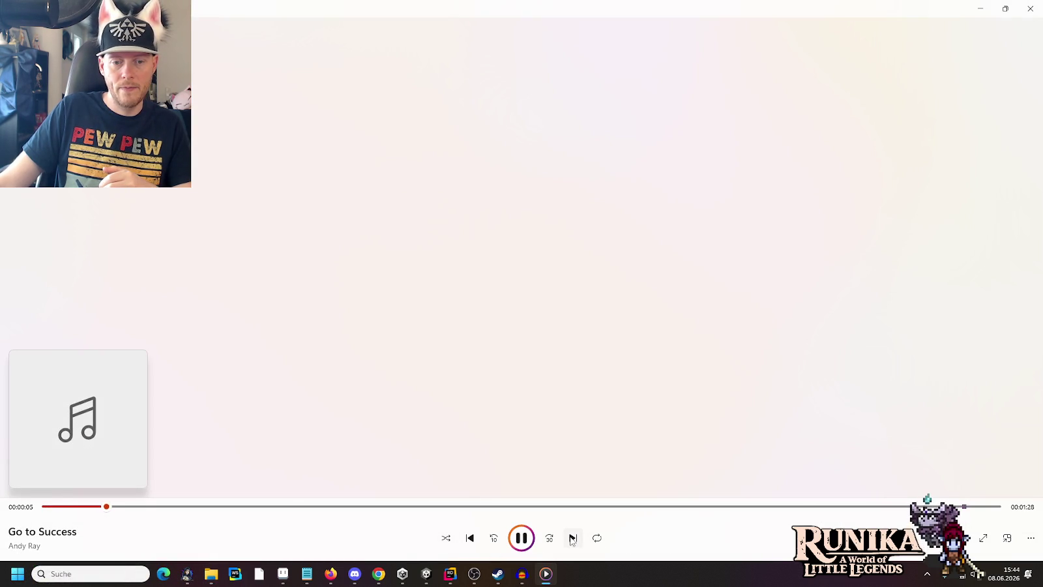
{"action": "left_click", "coordinate": [980, 9]}
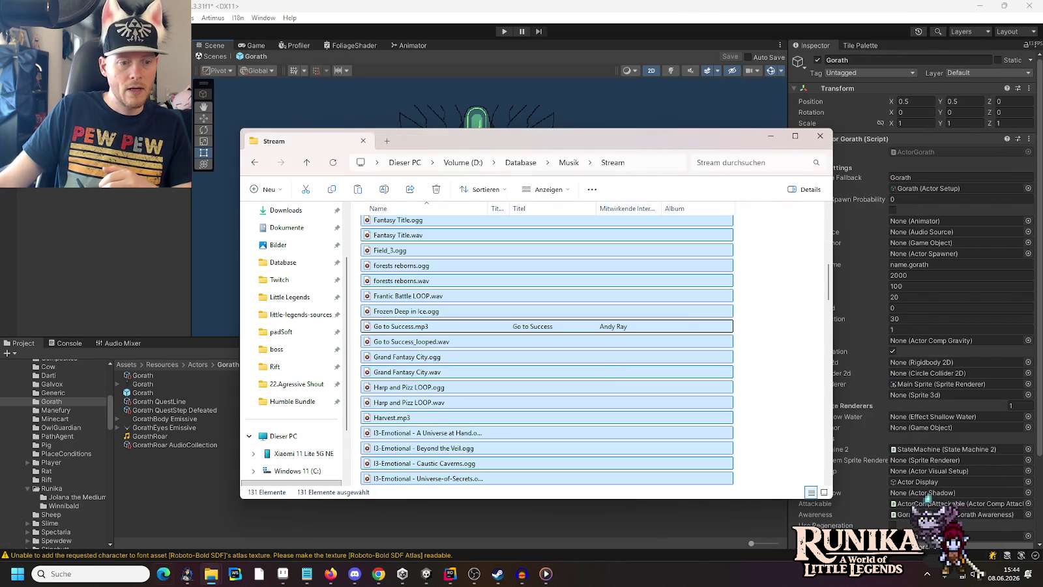
- Browse from Little Legends through Data (E:) > Godot > Projects into the Starbattle Originals folder
{"action": "right_click", "coordinate": [211, 573]}
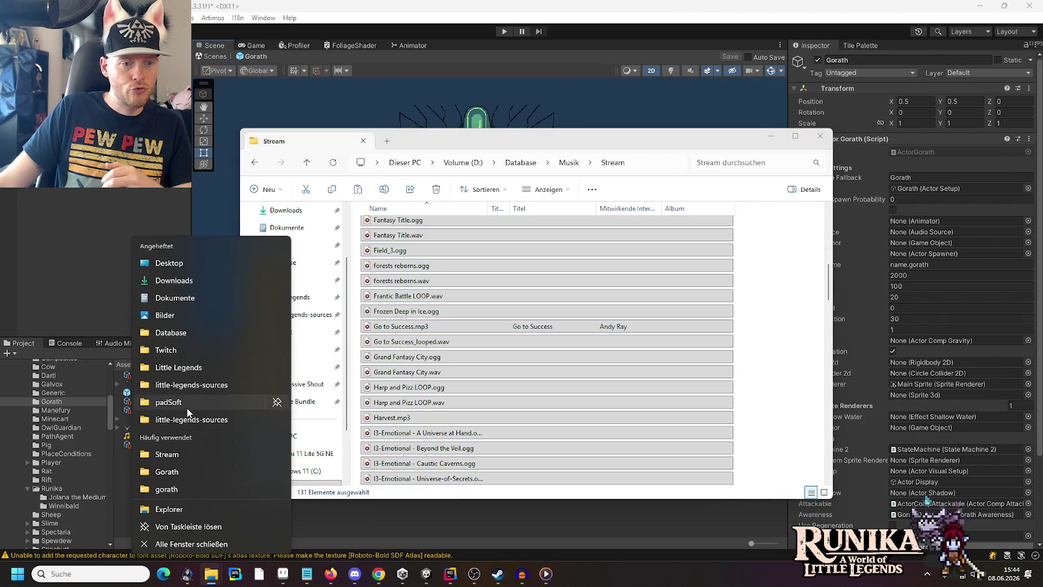
{"action": "left_click", "coordinate": [196, 367]}
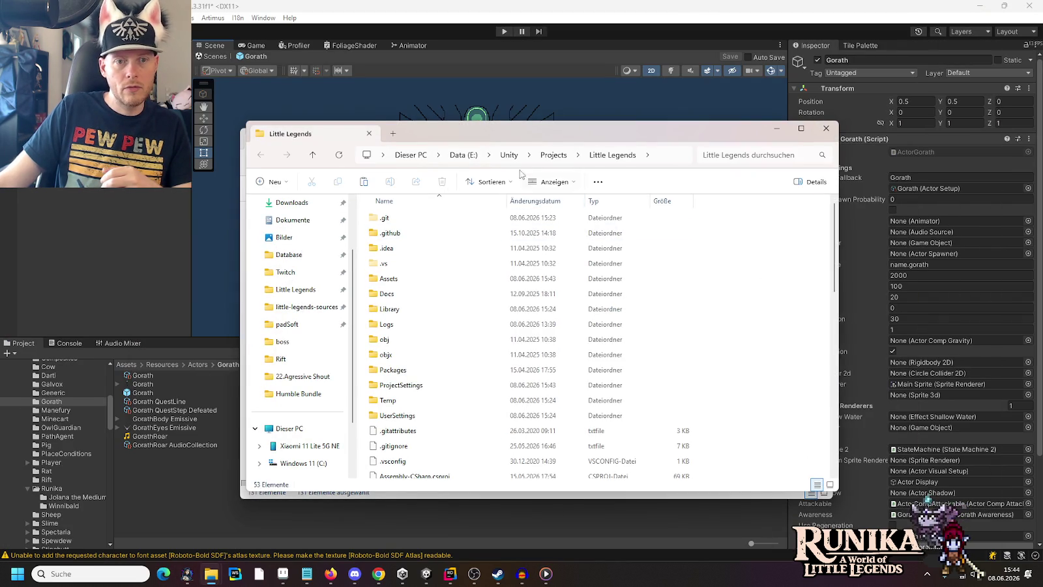
{"action": "left_click", "coordinate": [460, 156]}
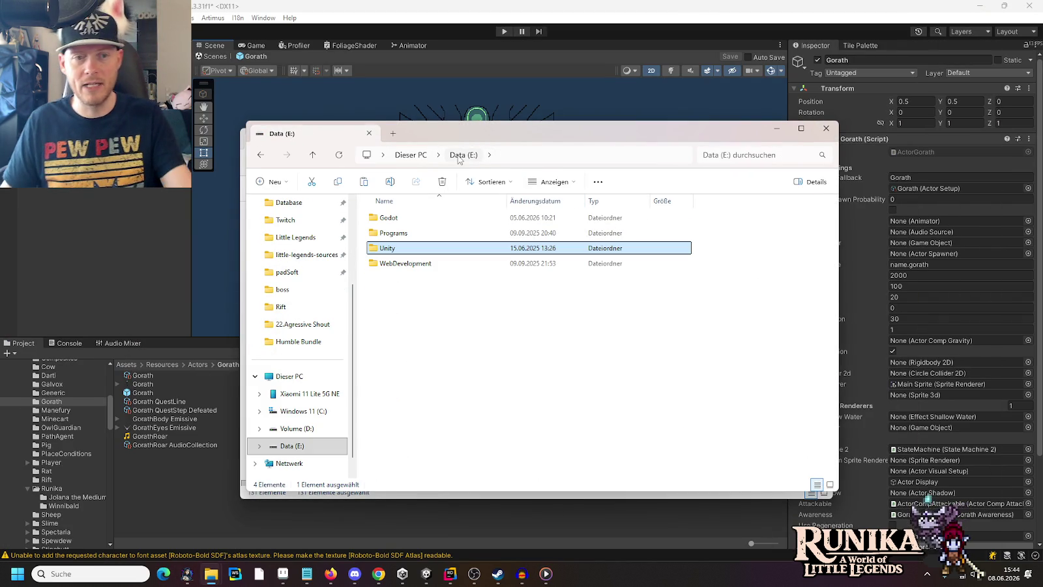
{"action": "double_click", "coordinate": [399, 218]}
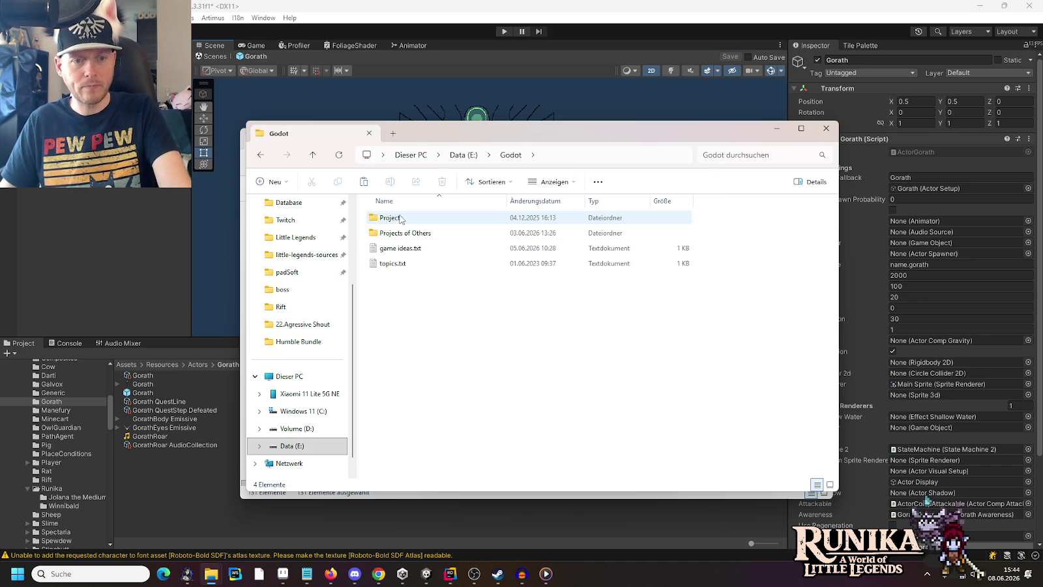
{"action": "left_click", "coordinate": [400, 236]}
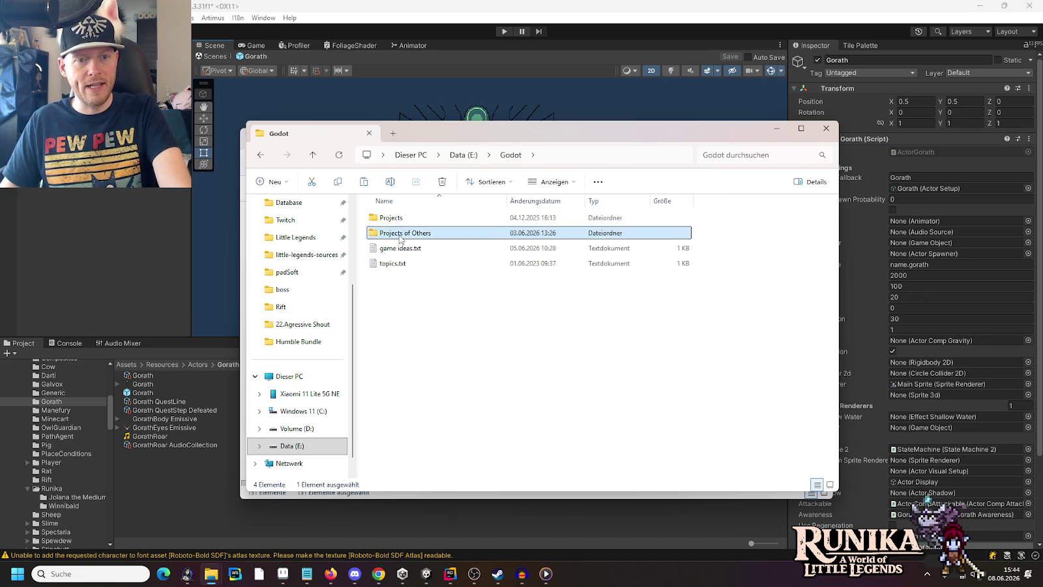
{"action": "double_click", "coordinate": [399, 235]}
{"action": "key", "text": "alt+Up"}
{"action": "double_click", "coordinate": [404, 223]}
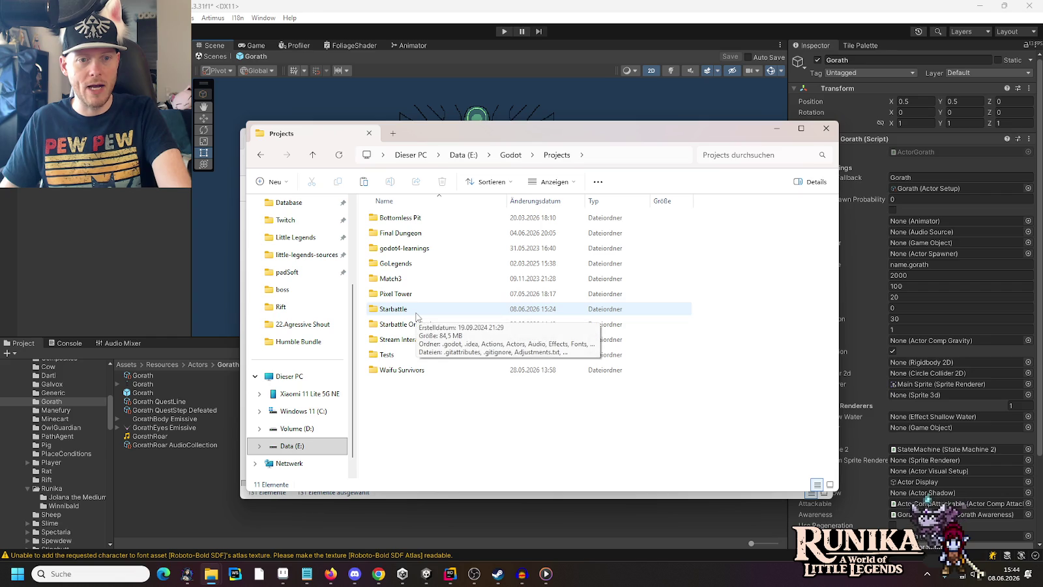
{"action": "double_click", "coordinate": [425, 323]}
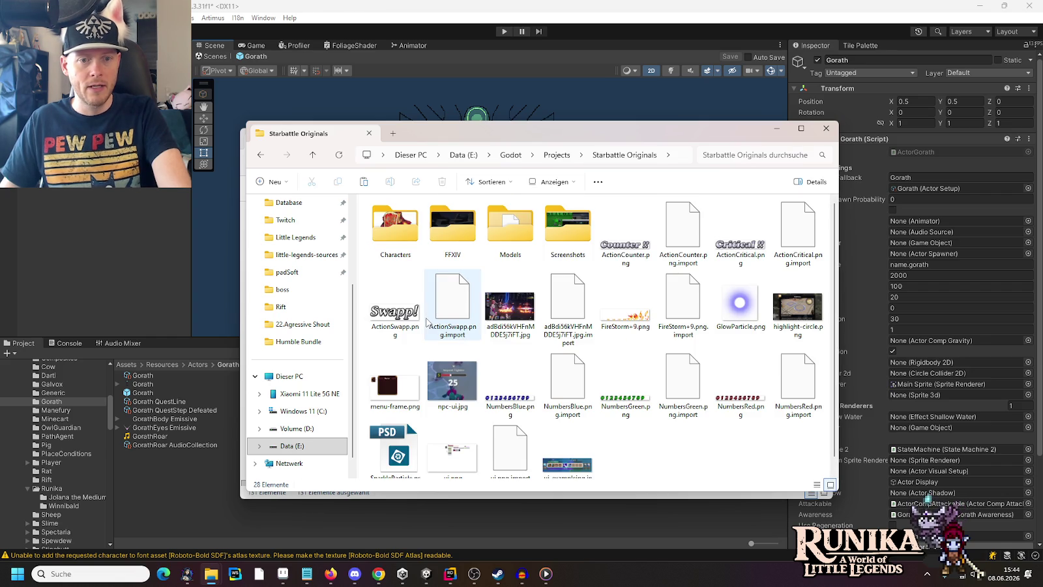
{"action": "scroll", "coordinate": [427, 321], "scroll_direction": "down", "scroll_amount": 1}
{"action": "left_click", "coordinate": [559, 444]}
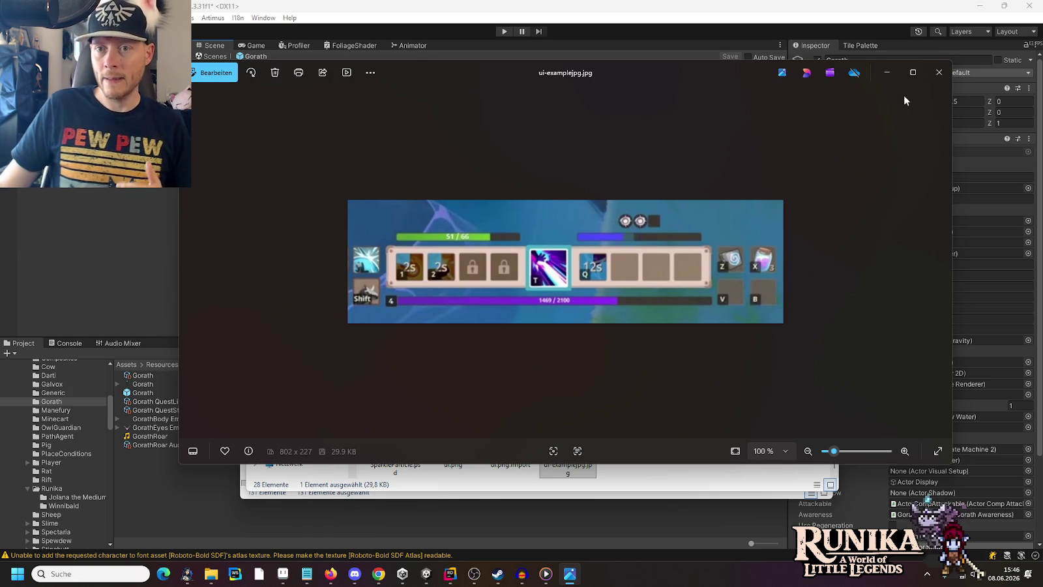
{"action": "left_click", "coordinate": [938, 77]}
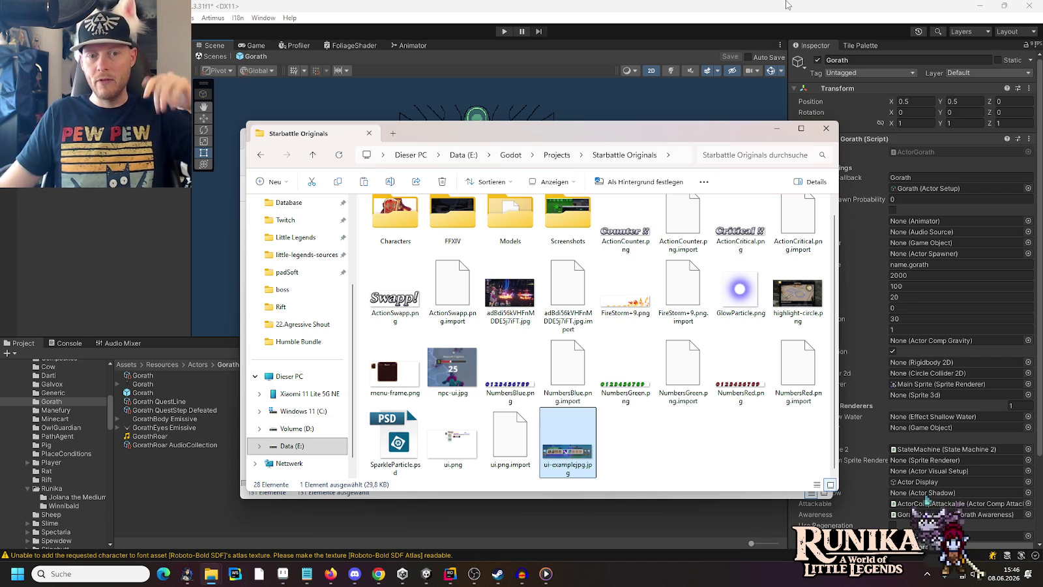
- Bring Chrome forward and reopen the closed Starbattle video tab
{"action": "left_click", "coordinate": [378, 577]}
{"action": "right_click", "coordinate": [947, 6]}
{"action": "left_click", "coordinate": [930, 85]}
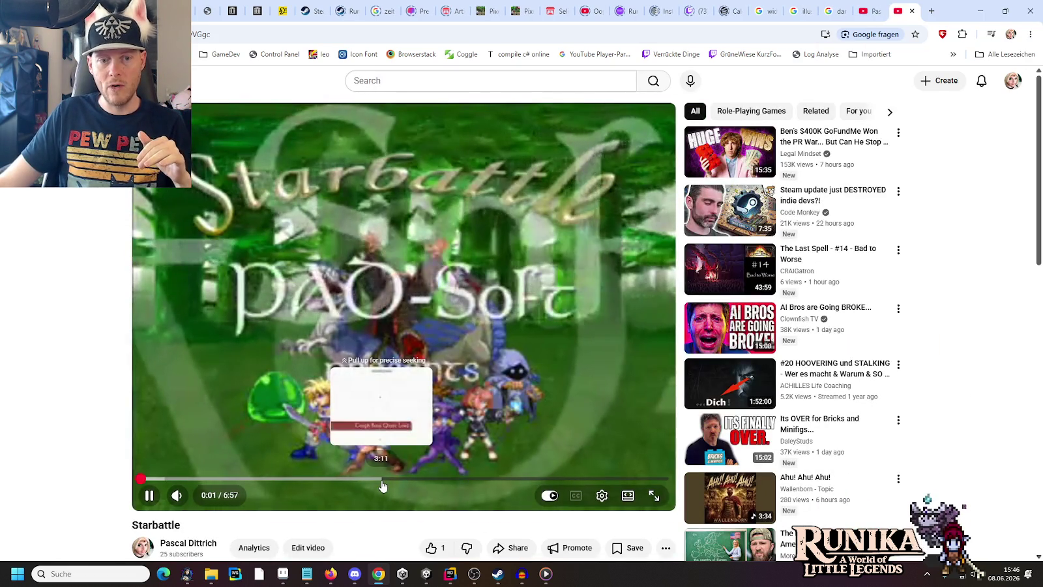
- Skim the video to 3:11 and 4:59, then close its tab
{"action": "left_click", "coordinate": [382, 479]}
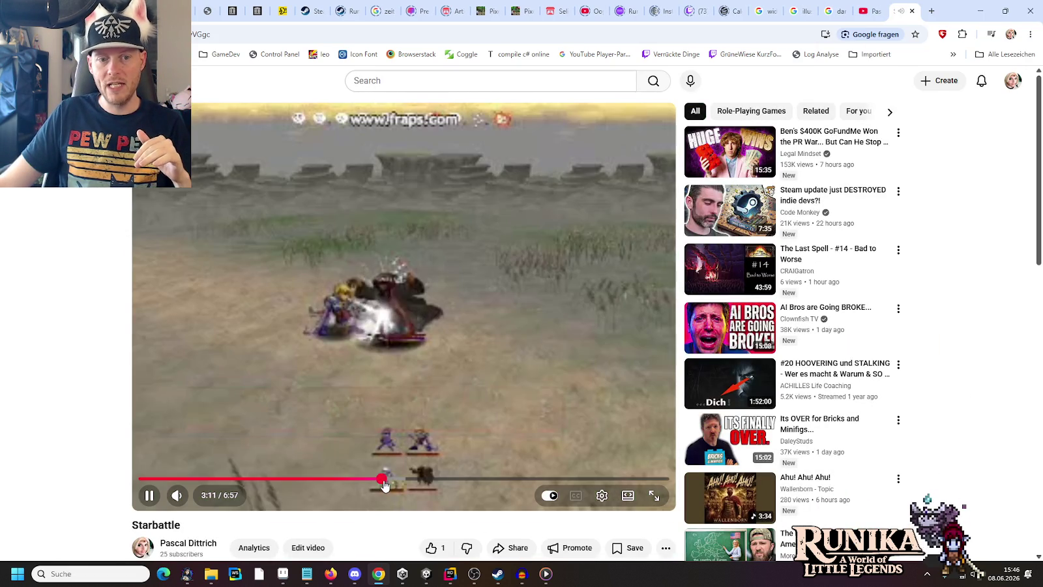
{"action": "left_click", "coordinate": [518, 480]}
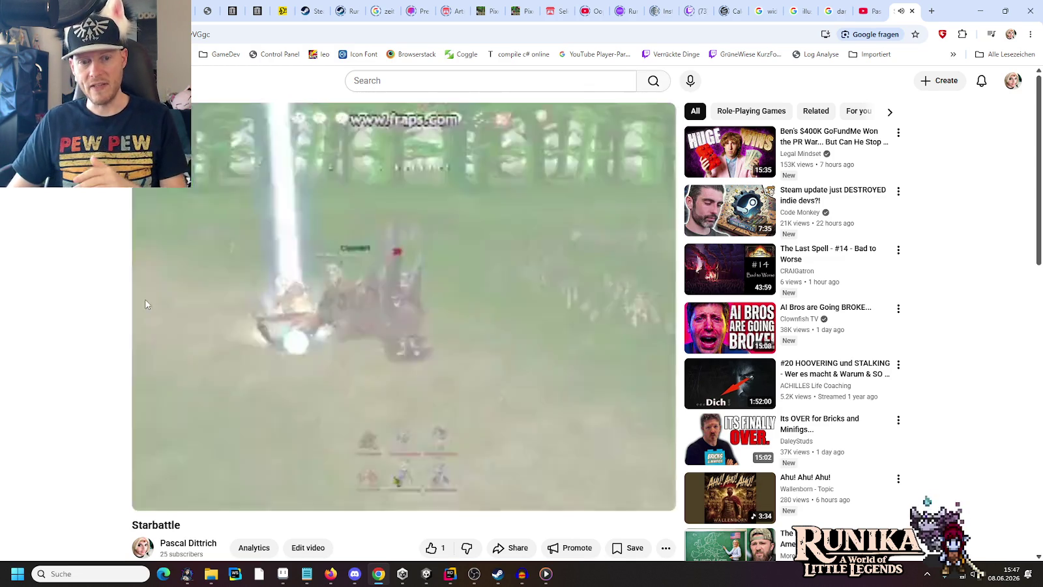
{"action": "mouse_move", "coordinate": [456, 469]}
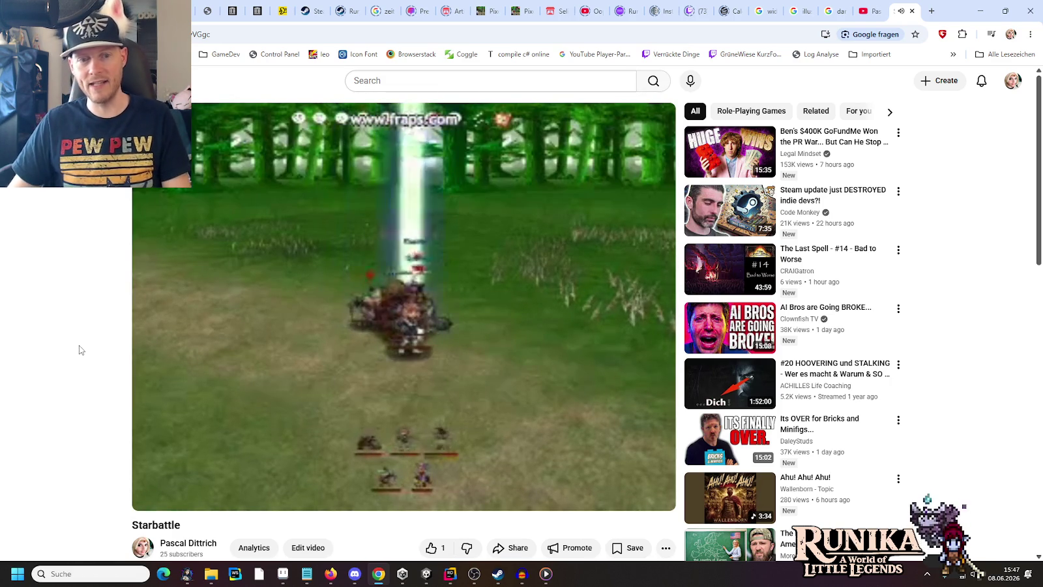
{"action": "mouse_move", "coordinate": [374, 327]}
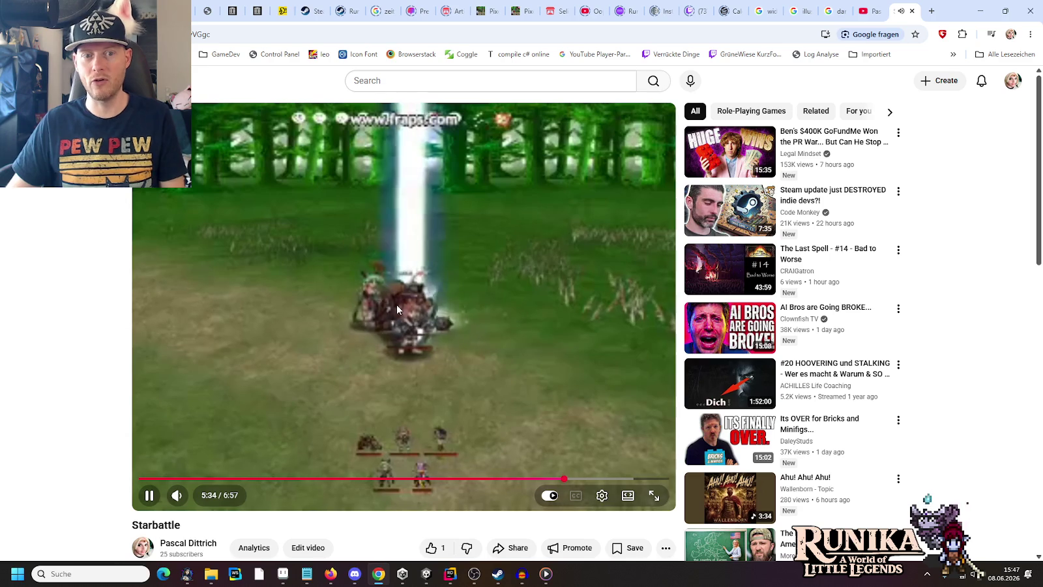
{"action": "left_click", "coordinate": [913, 11]}
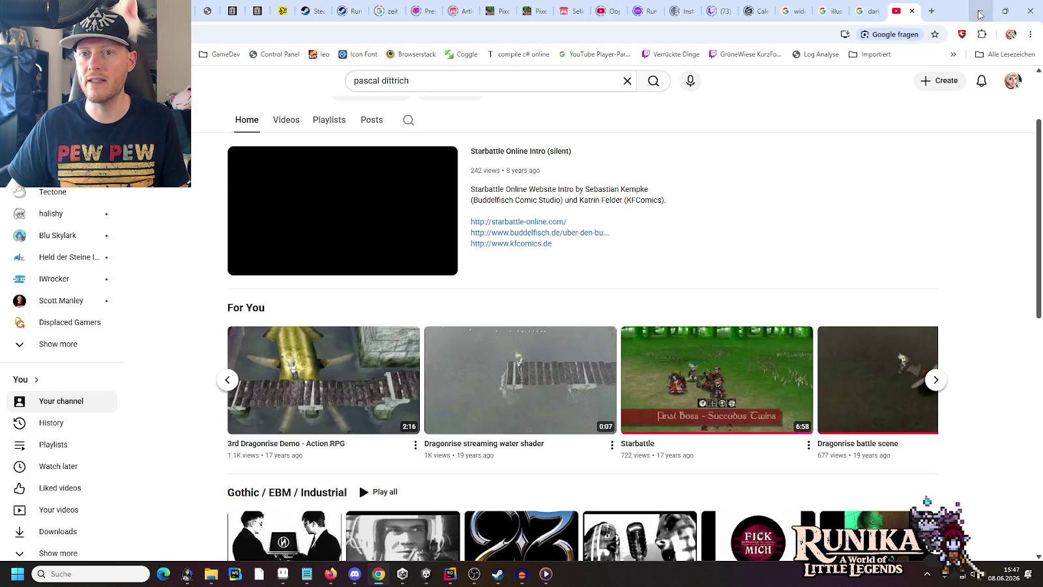
- Minimize Chrome to reveal the Starbattle Originals folder
{"action": "left_click", "coordinate": [981, 14]}
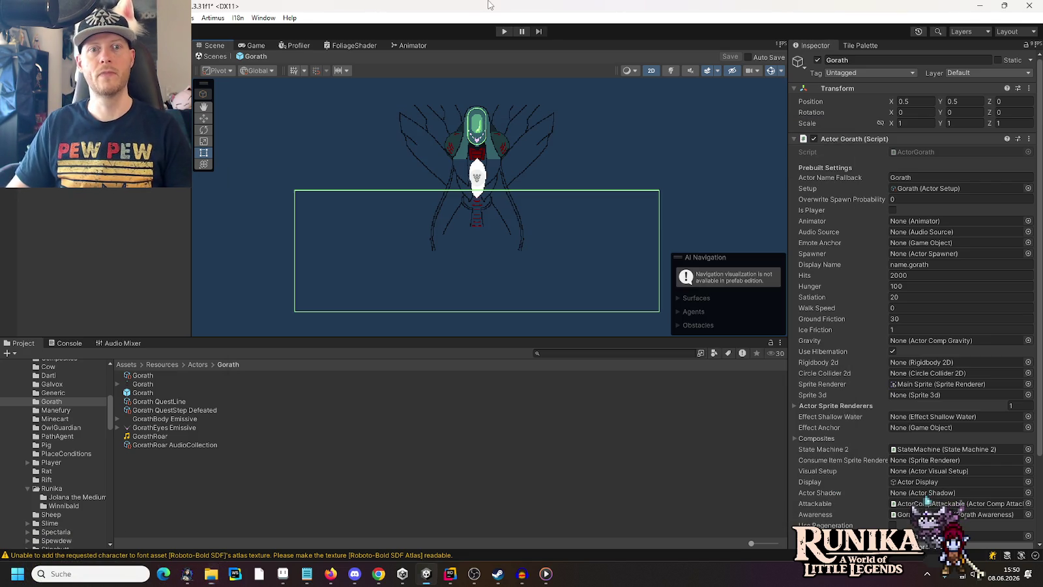
- Bring the Unity editor with the Gorath prefab in front of File Explorer
{"action": "left_click", "coordinate": [490, 3]}
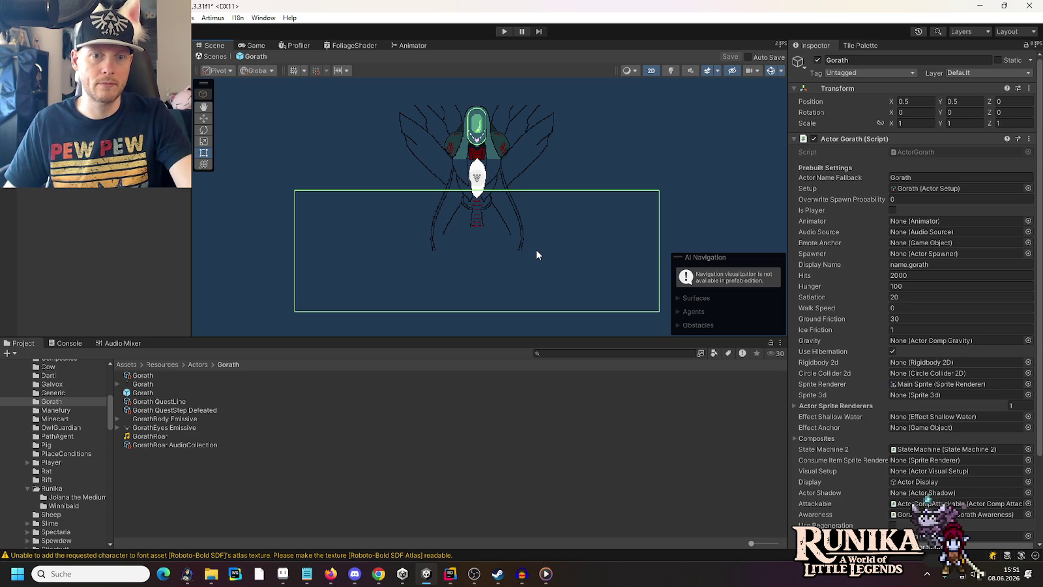
- Start Play Mode for the Little Legends project
{"action": "left_click", "coordinate": [502, 32]}
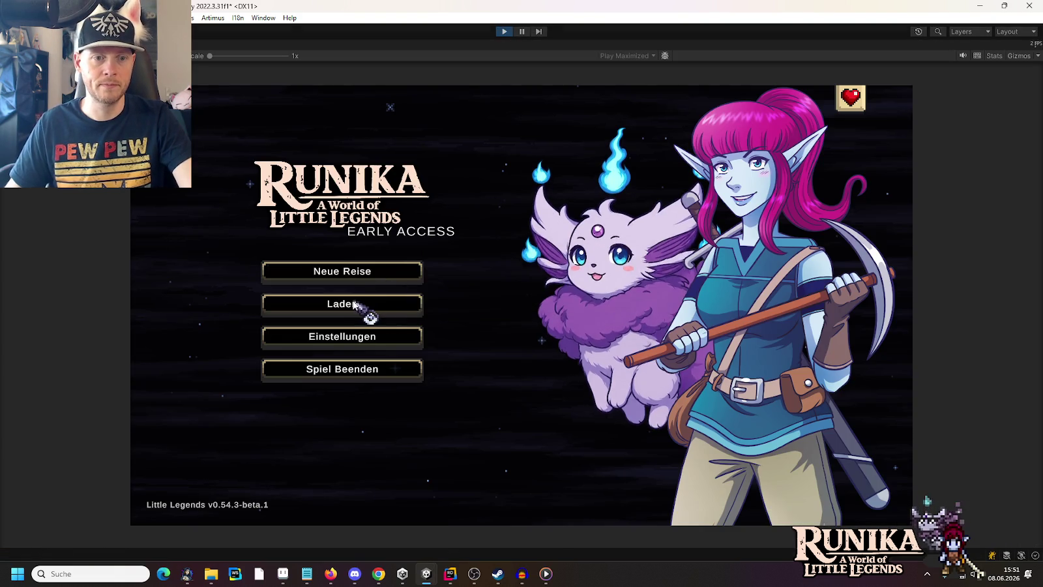
- Load the Lynea saved game and continue into the Go'rath boss arena
{"action": "left_click", "coordinate": [365, 307]}
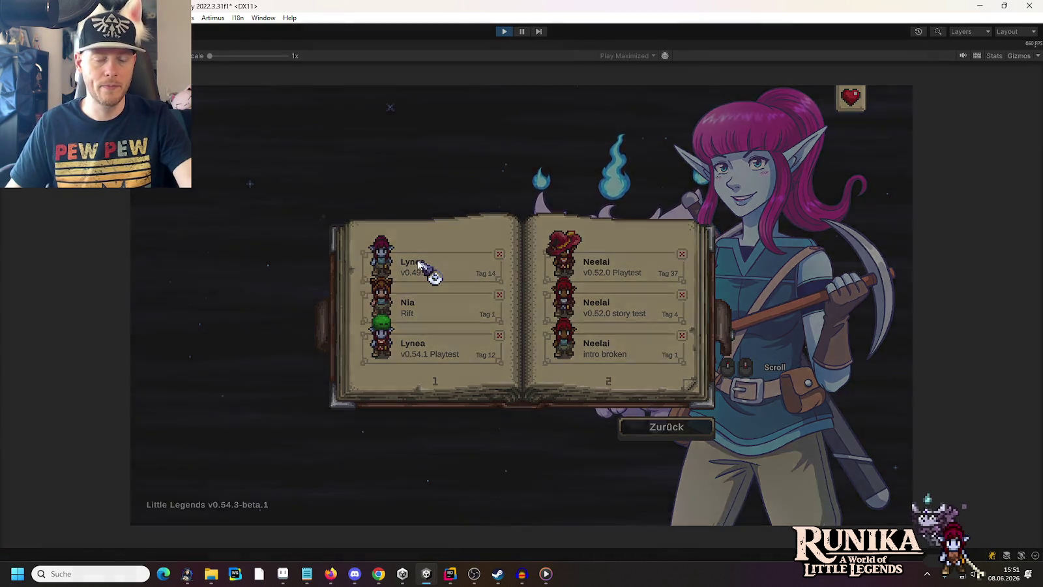
{"action": "left_click", "coordinate": [419, 262]}
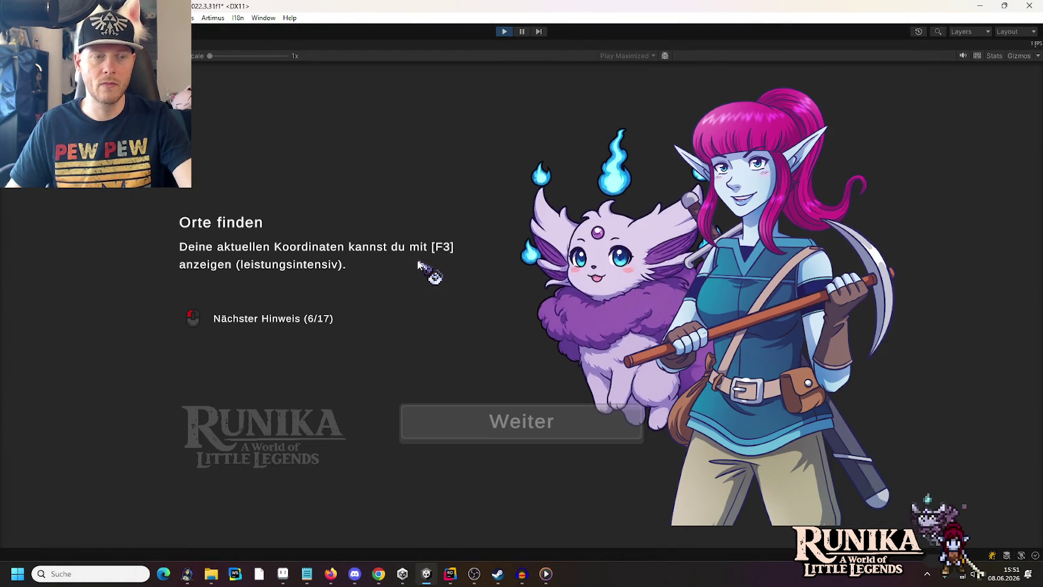
{"action": "left_click", "coordinate": [522, 430]}
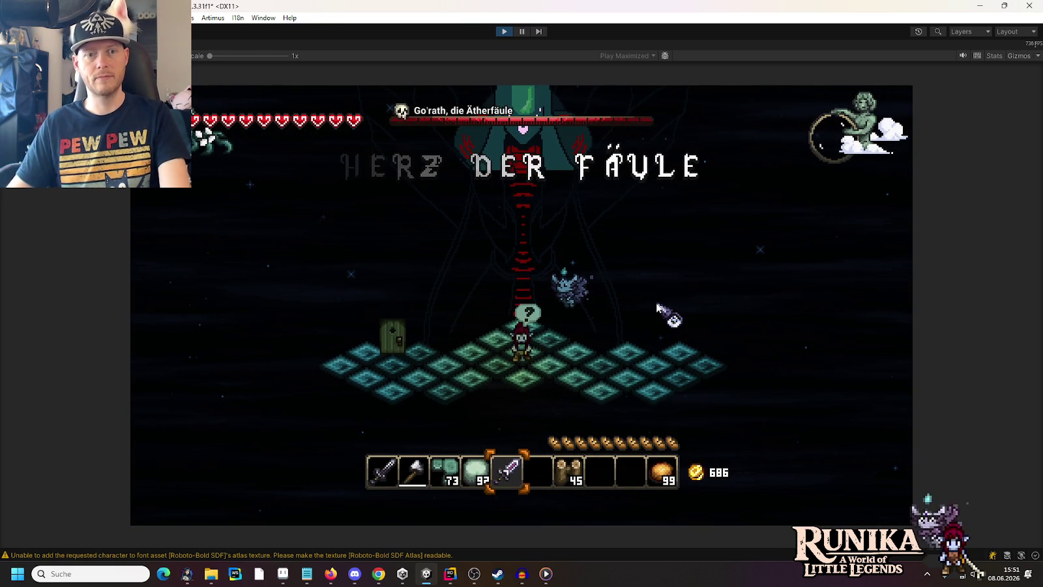
- Shoot at Go'rath's head and move the character around the arena with WASD
{"action": "left_click", "coordinate": [520, 250]}
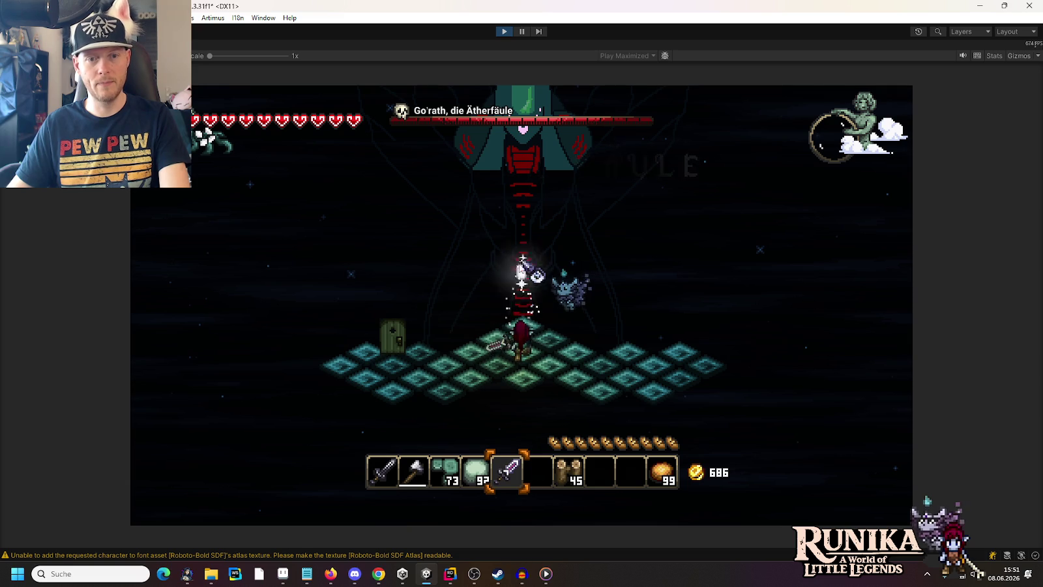
{"action": "key", "text": "a"}
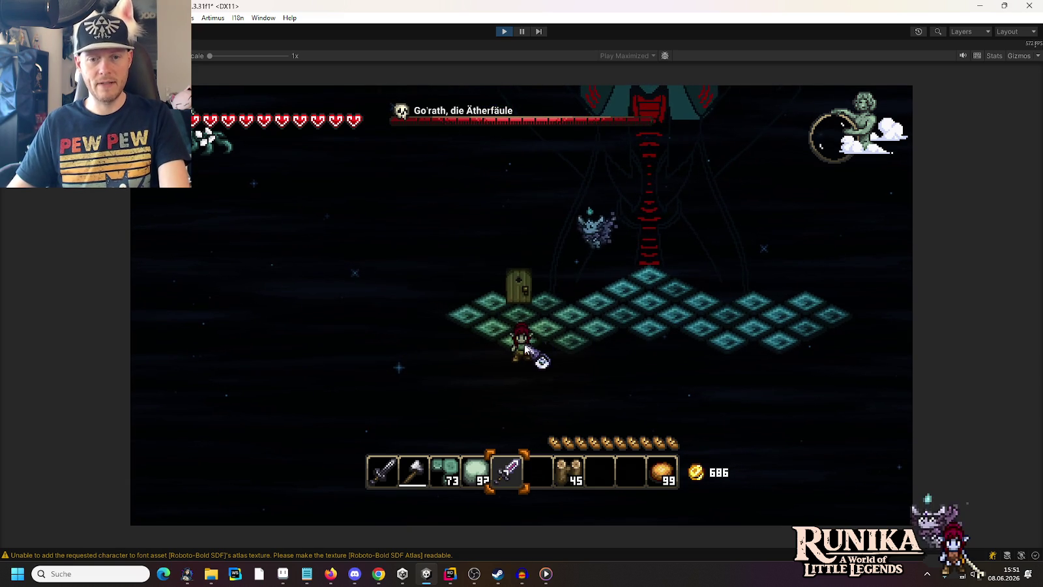
{"action": "key", "text": "s"}
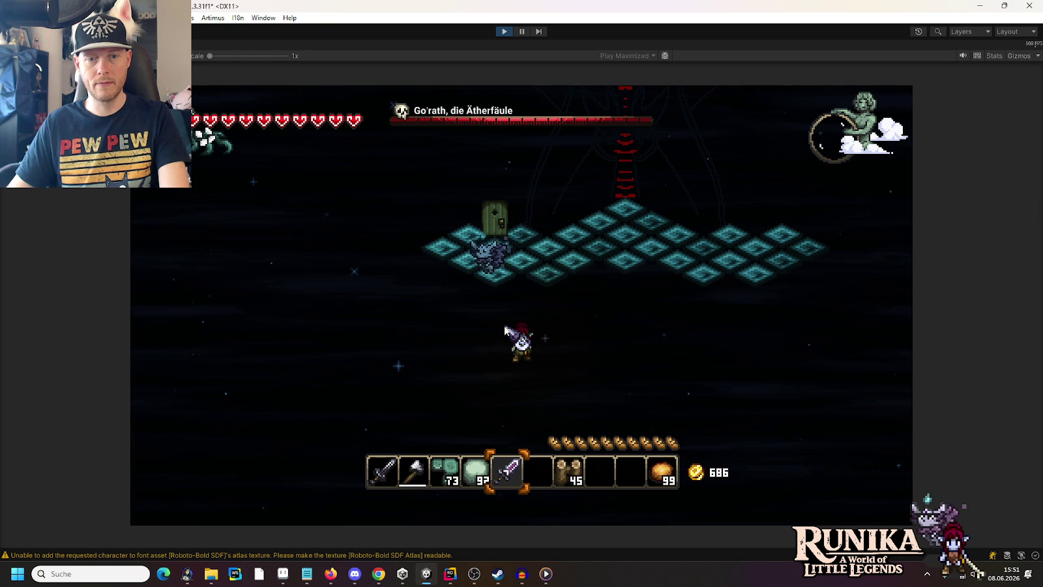
{"action": "key", "text": "w"}
{"action": "key", "text": "d"}
{"action": "key", "text": "w"}
{"action": "key", "text": "d"}
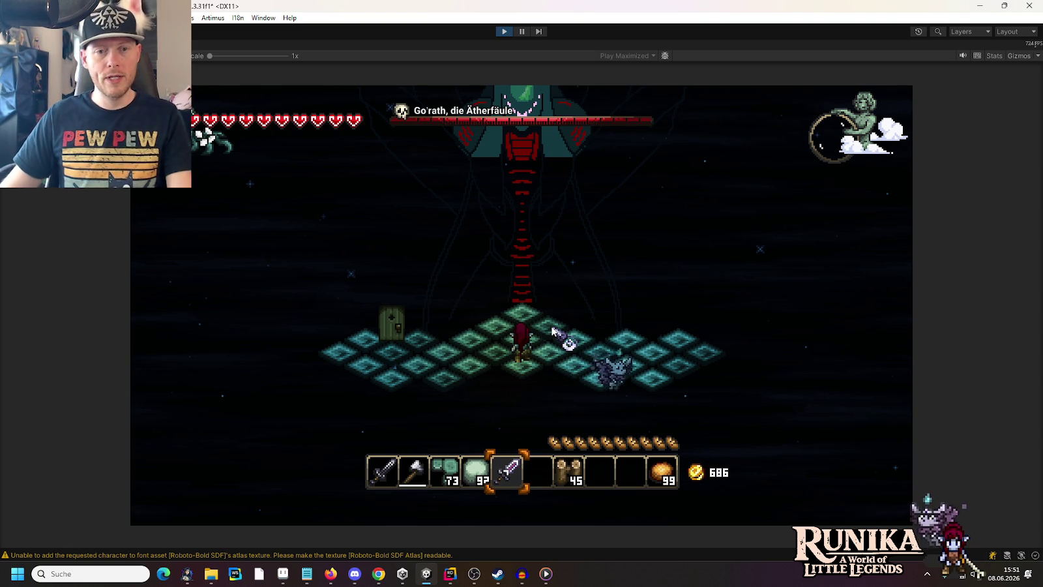
{"action": "key", "text": "s"}
{"action": "key", "text": "s"}
{"action": "key", "text": "a"}
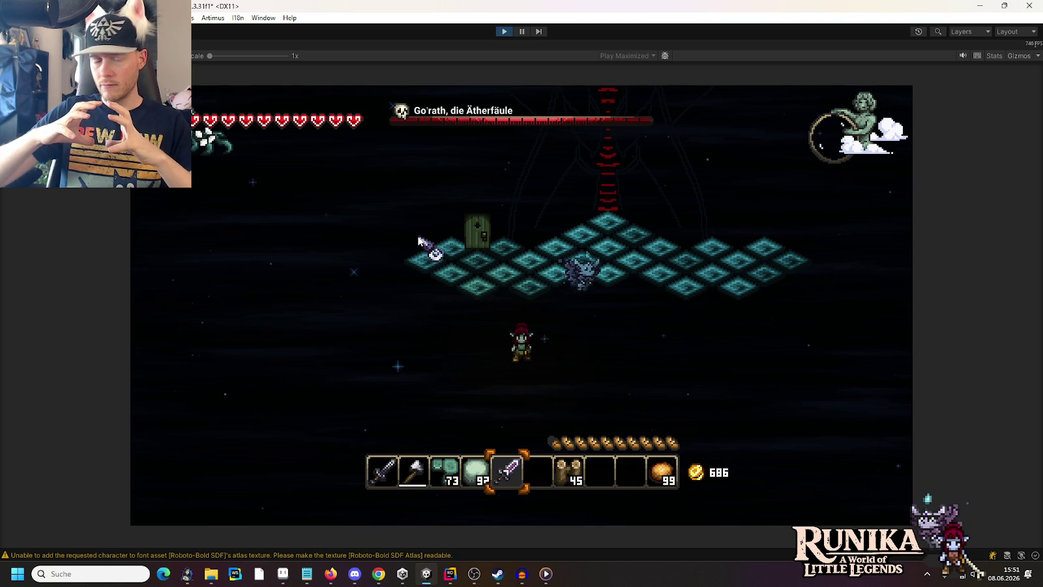
- Pause the Go'rath boss fight with Escape to bring up the pause menu
{"action": "key", "text": "Escape"}
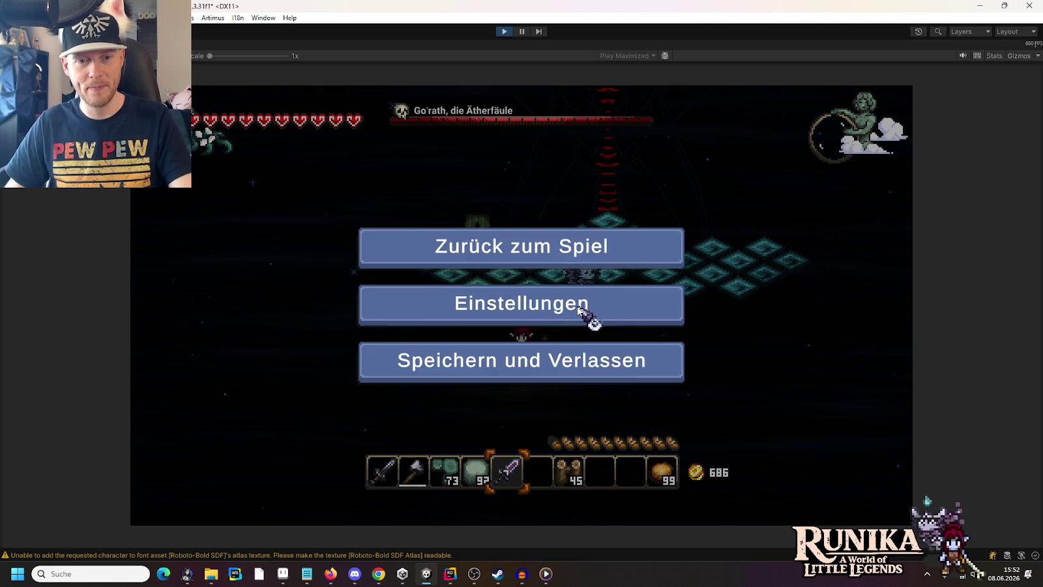
- Lower the Musiklautstärke slider slightly in Einstellungen, then resume via Zurück zum Spiel
{"action": "left_click", "coordinate": [589, 312]}
{"action": "left_click_drag", "start_coordinate": [590, 252], "coordinate": [578, 253]}
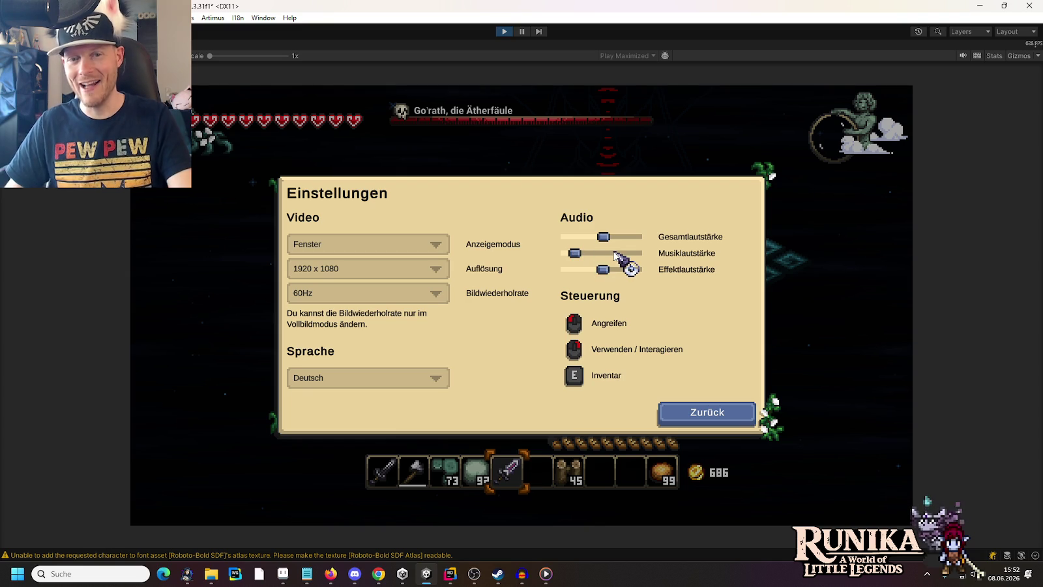
{"action": "key", "text": "Escape"}
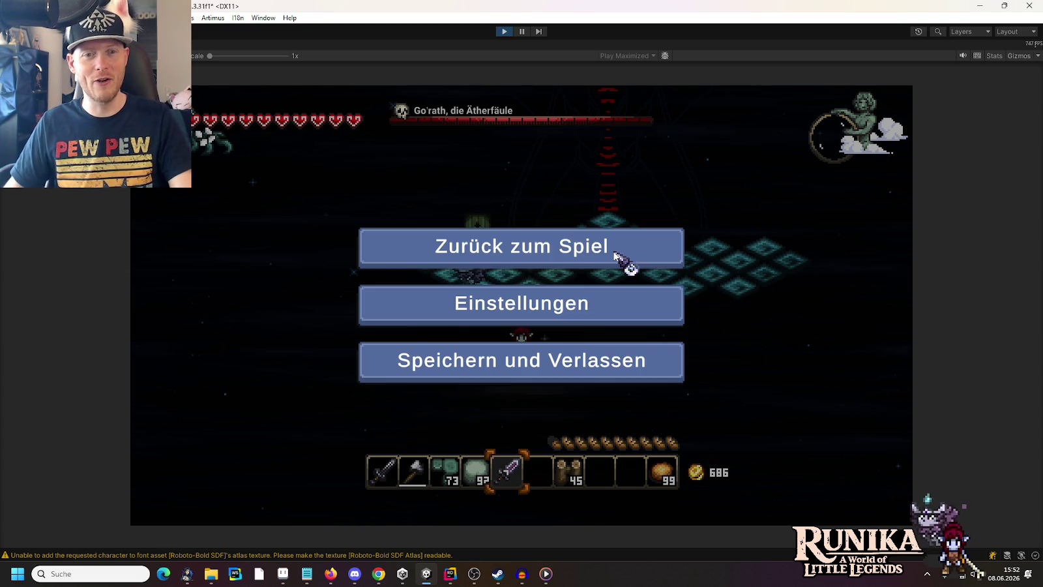
{"action": "left_click", "coordinate": [614, 254]}
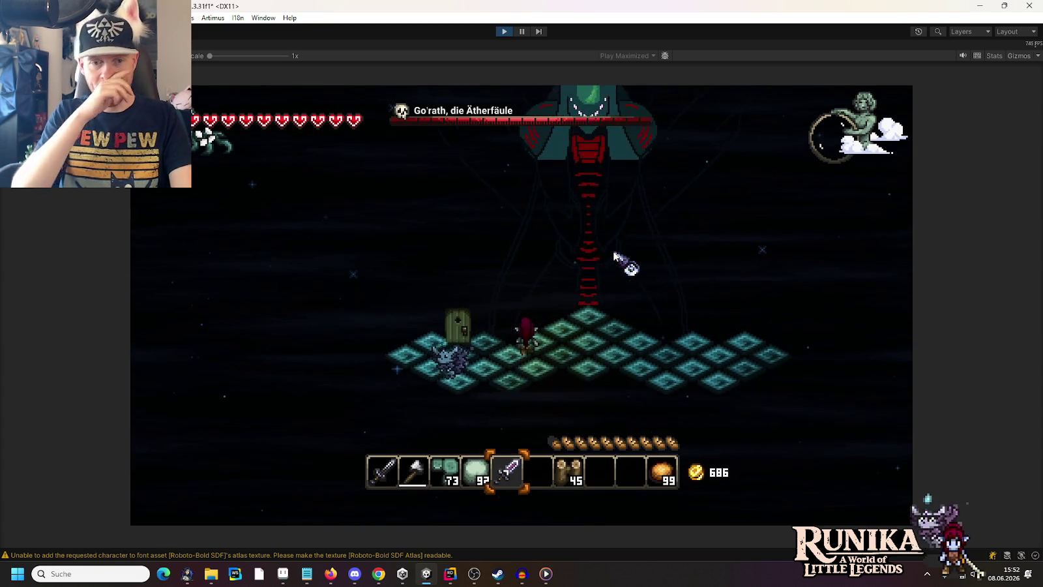
- Move around the arena, equipping hotbar slot 1, then the purple sword in slot 5
{"action": "key", "text": "a"}
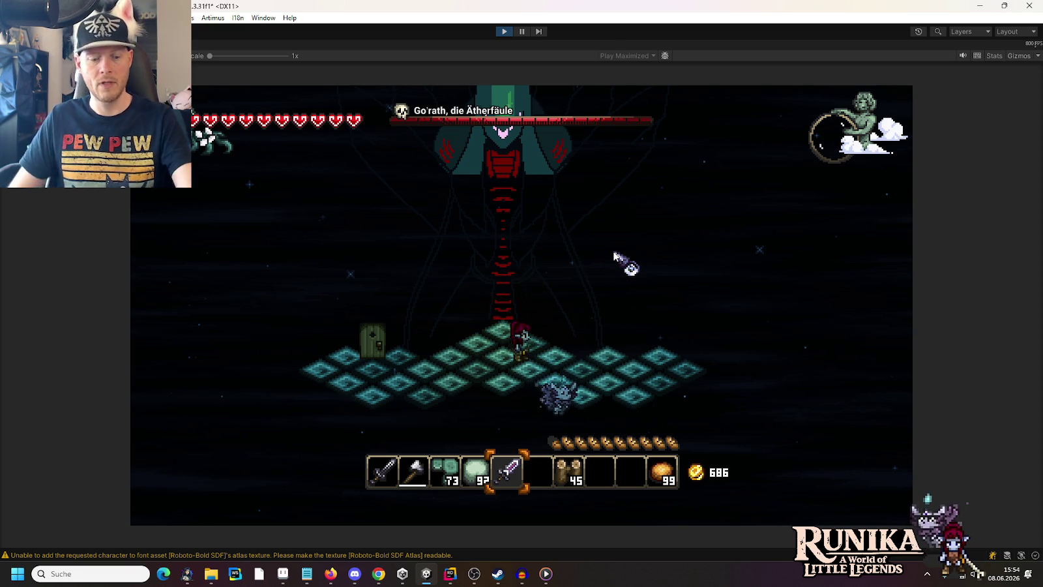
{"action": "key", "text": "1"}
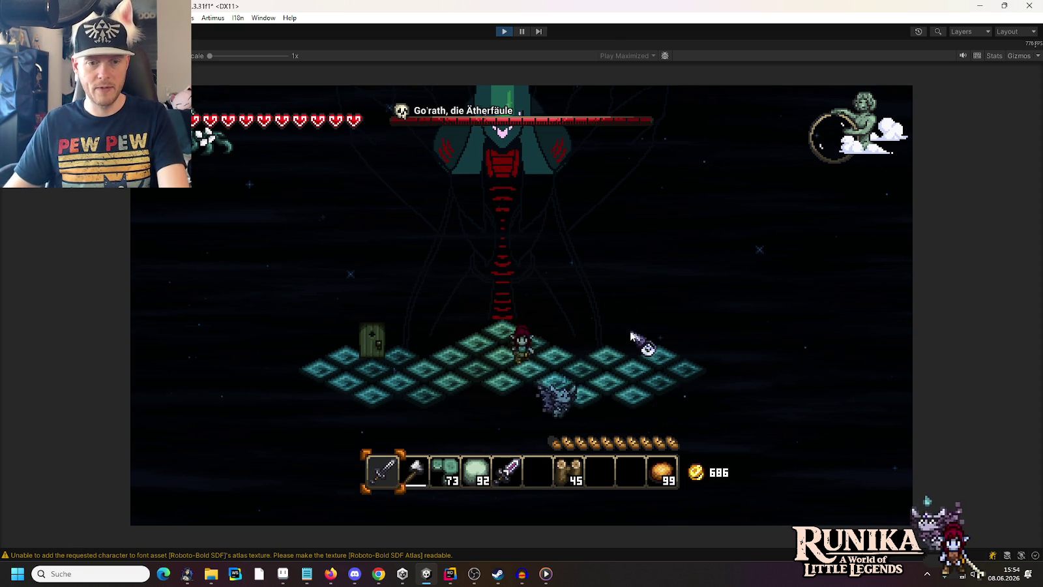
{"action": "key", "text": "s"}
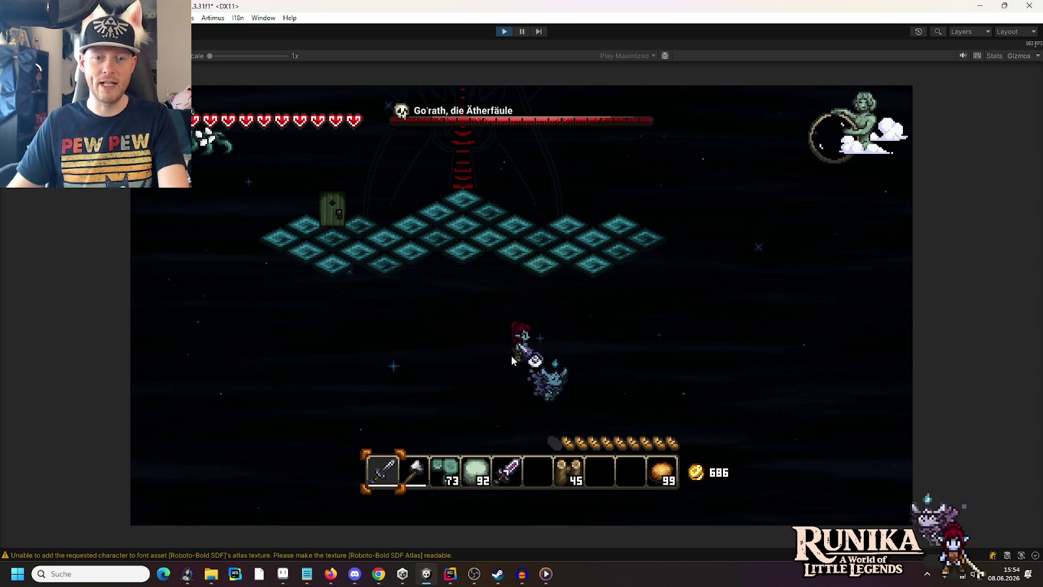
{"action": "key", "text": "w"}
{"action": "key", "text": "d"}
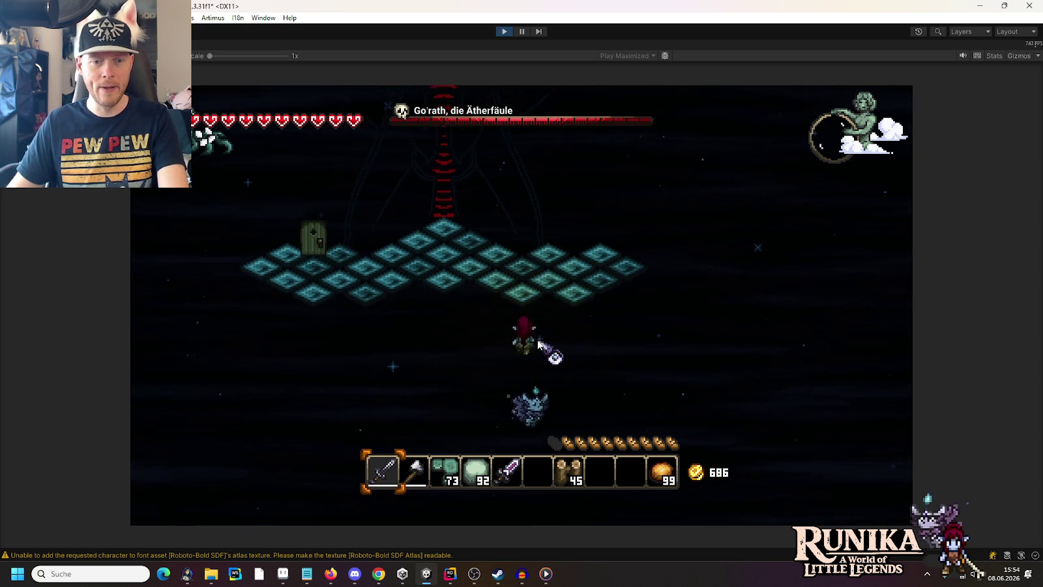
{"action": "key", "text": "w"}
{"action": "key", "text": "5"}
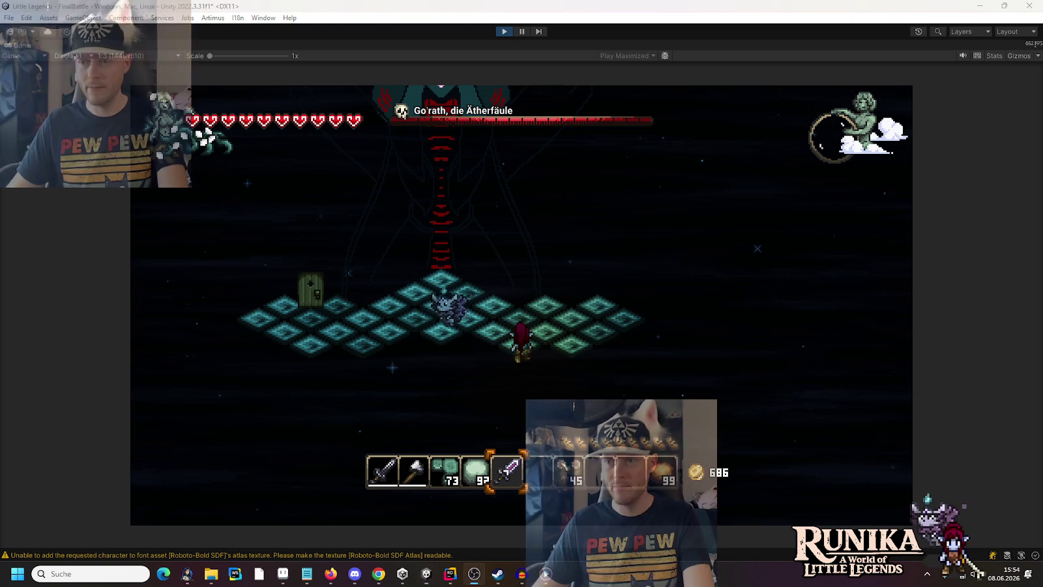
- Attack Go'rath and nearby enemies with the purple sword while moving left
{"action": "left_click", "coordinate": [497, 339]}
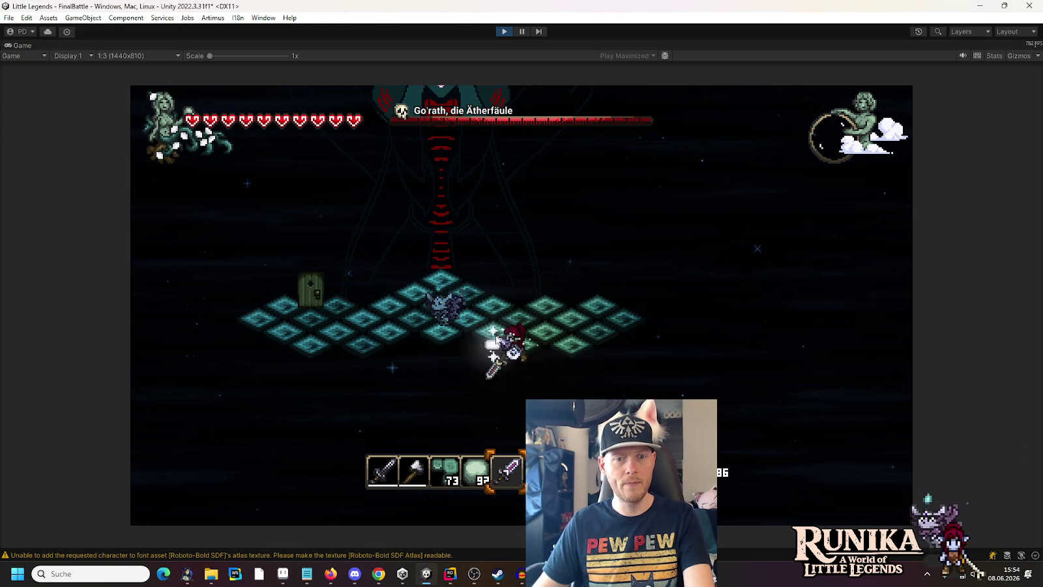
{"action": "key", "text": "a"}
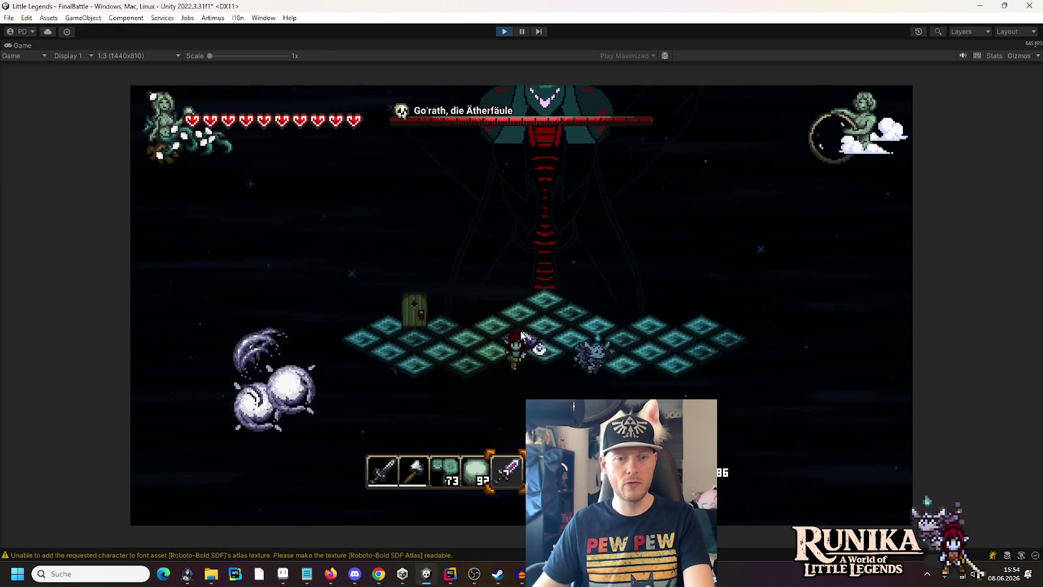
{"action": "left_click", "coordinate": [571, 347]}
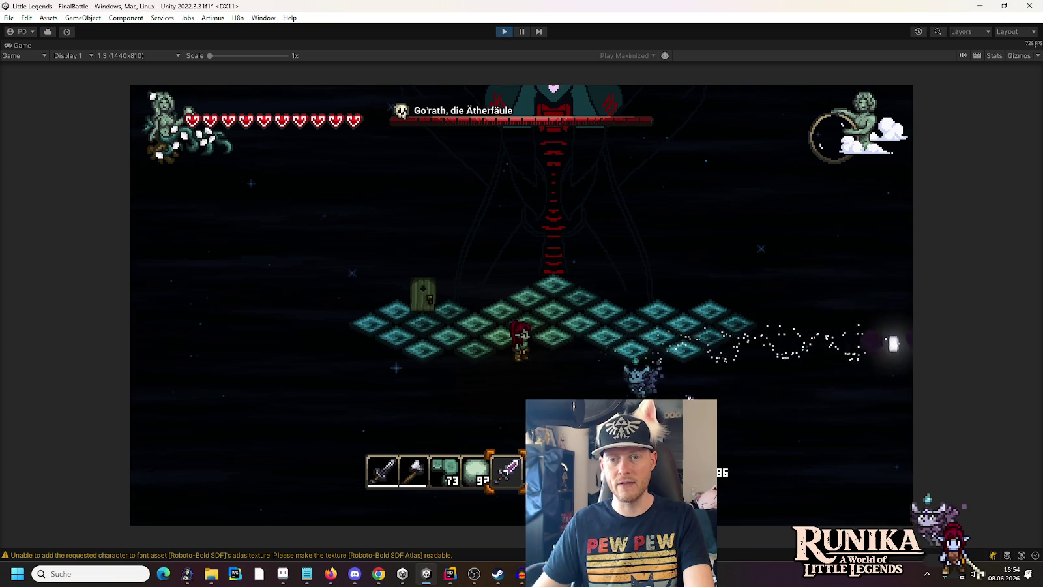
{"action": "left_click", "coordinate": [522, 140]}
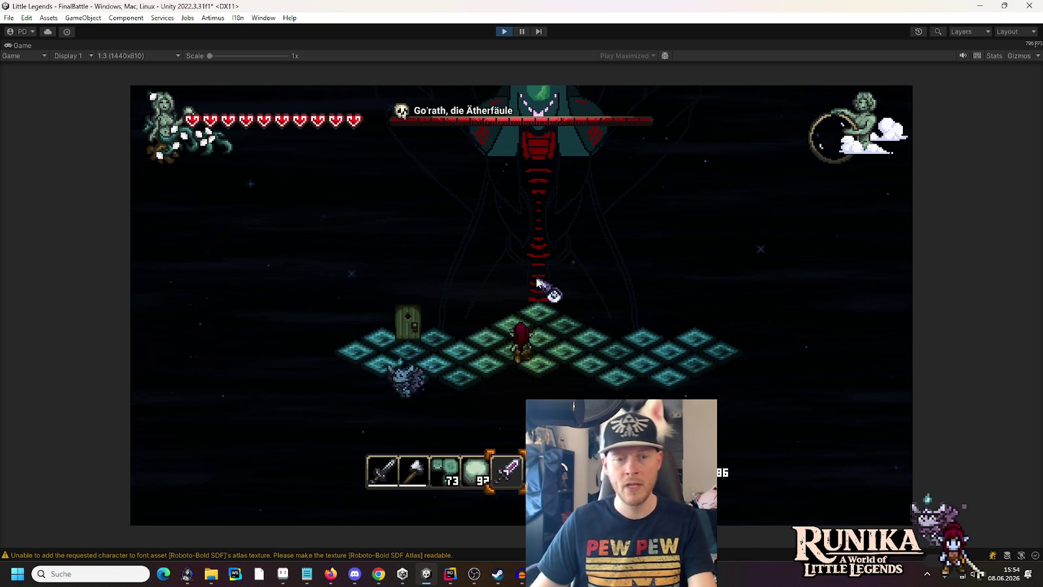
- Cycle hotbar items, swing left off the platform, then walk back up onto it
{"action": "scroll", "coordinate": [548, 306], "scroll_direction": "up", "scroll_amount": 4}
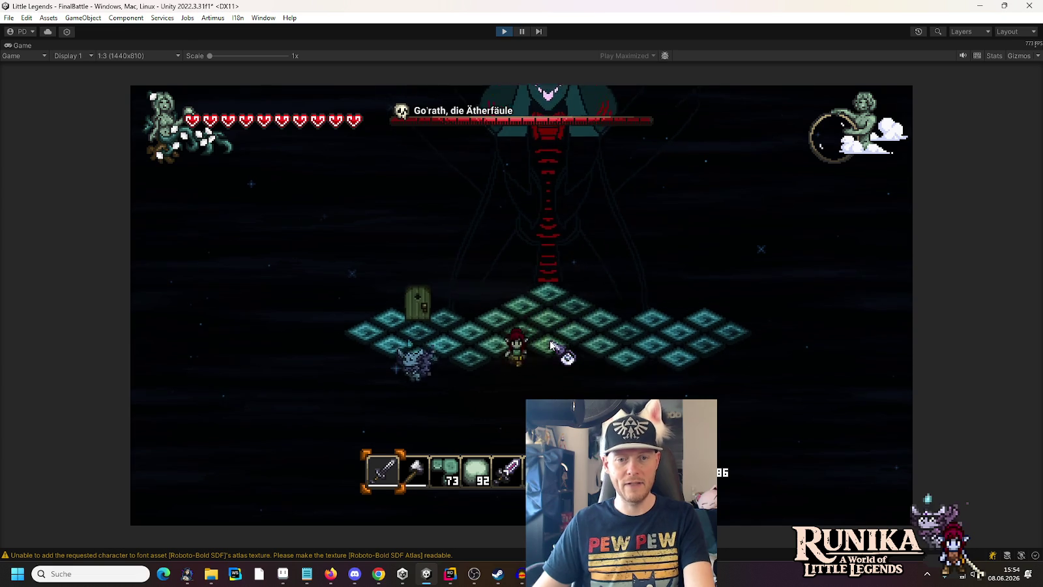
{"action": "key", "text": "s"}
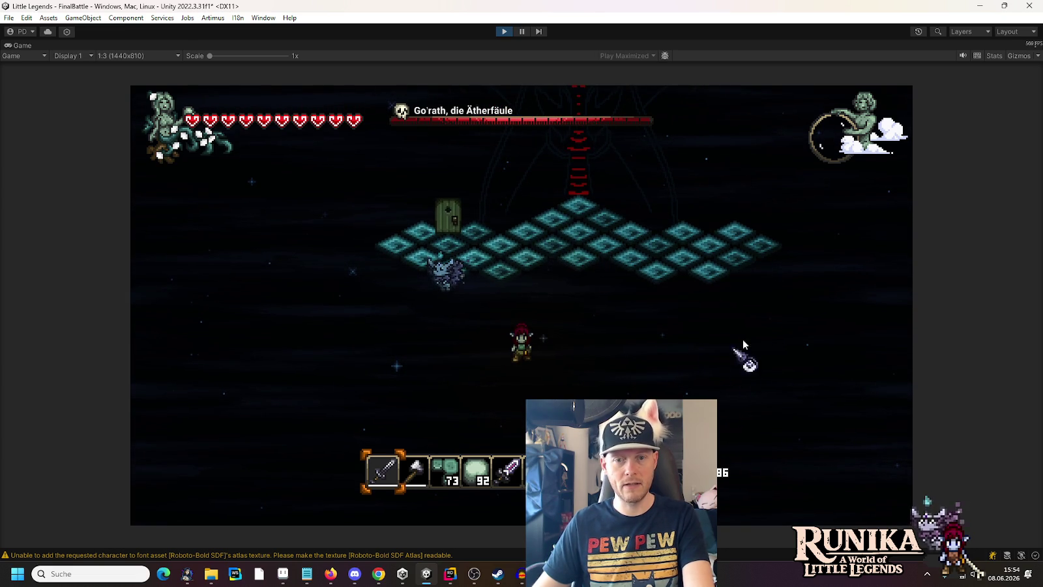
{"action": "key", "text": "a"}
{"action": "left_click", "coordinate": [411, 354]}
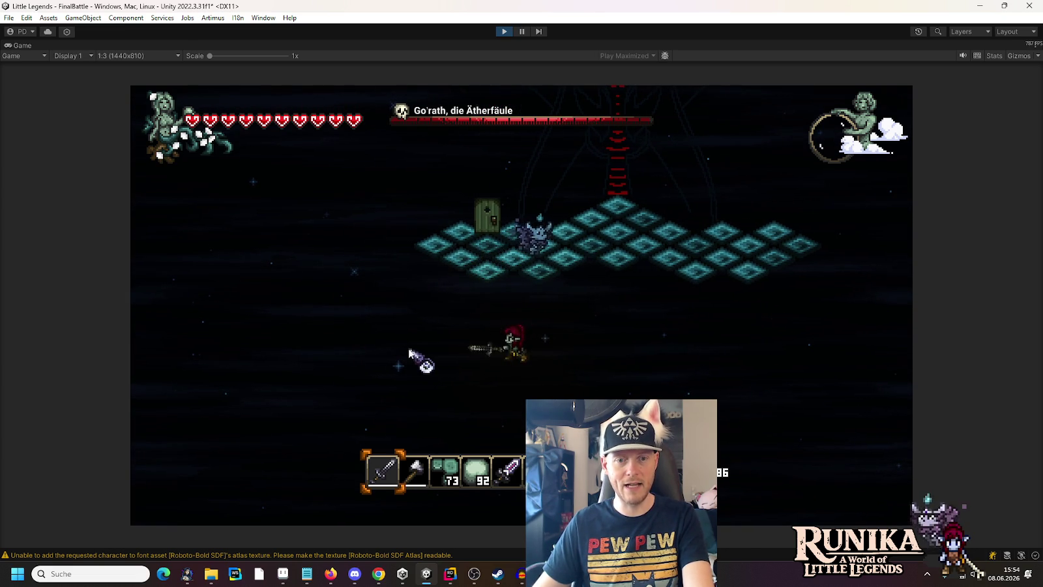
{"action": "scroll", "coordinate": [565, 321], "scroll_direction": "down", "scroll_amount": 2}
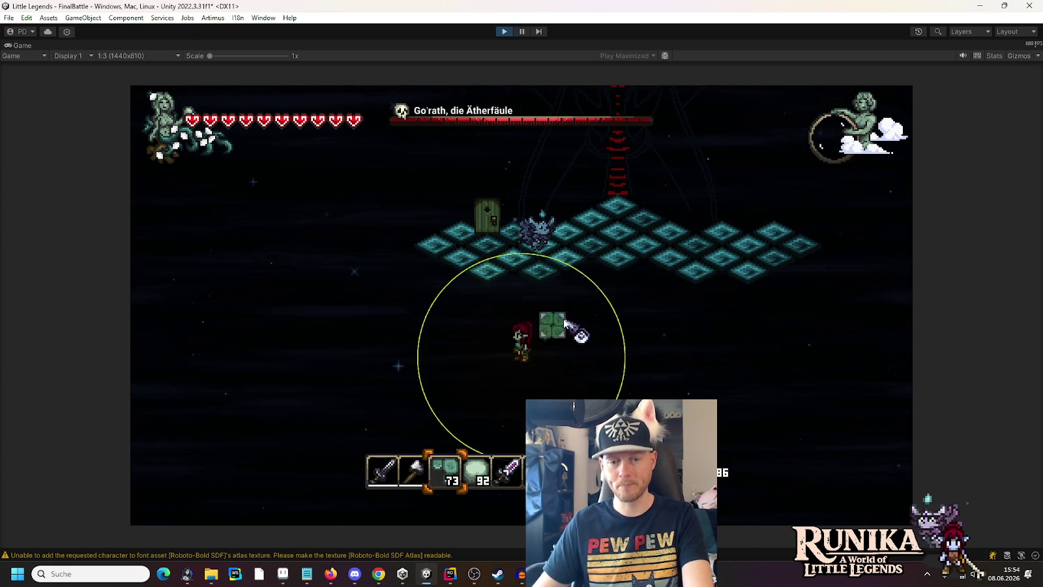
{"action": "scroll", "coordinate": [565, 321], "scroll_direction": "down", "scroll_amount": 2}
{"action": "key", "text": "w"}
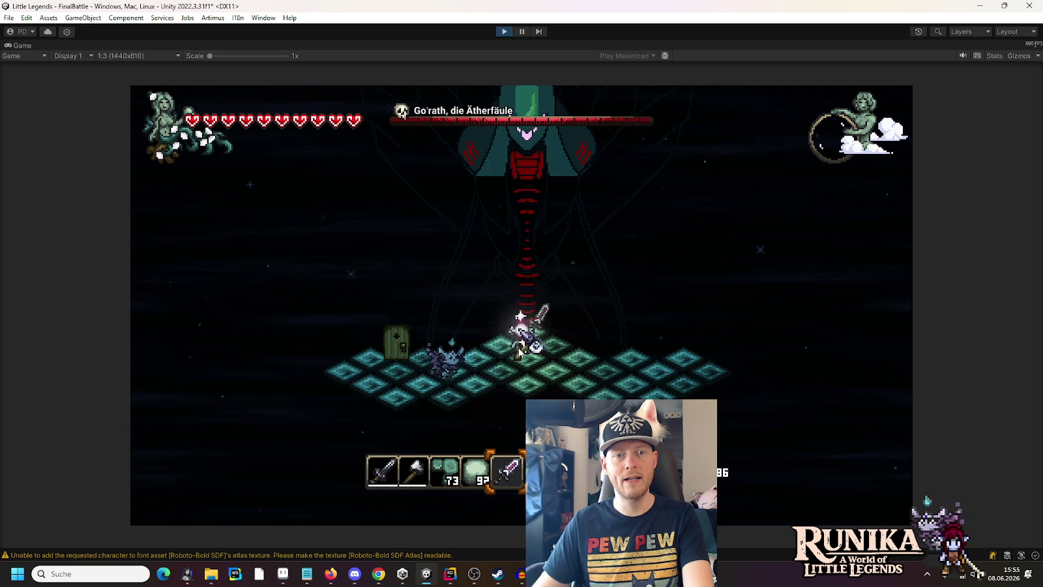